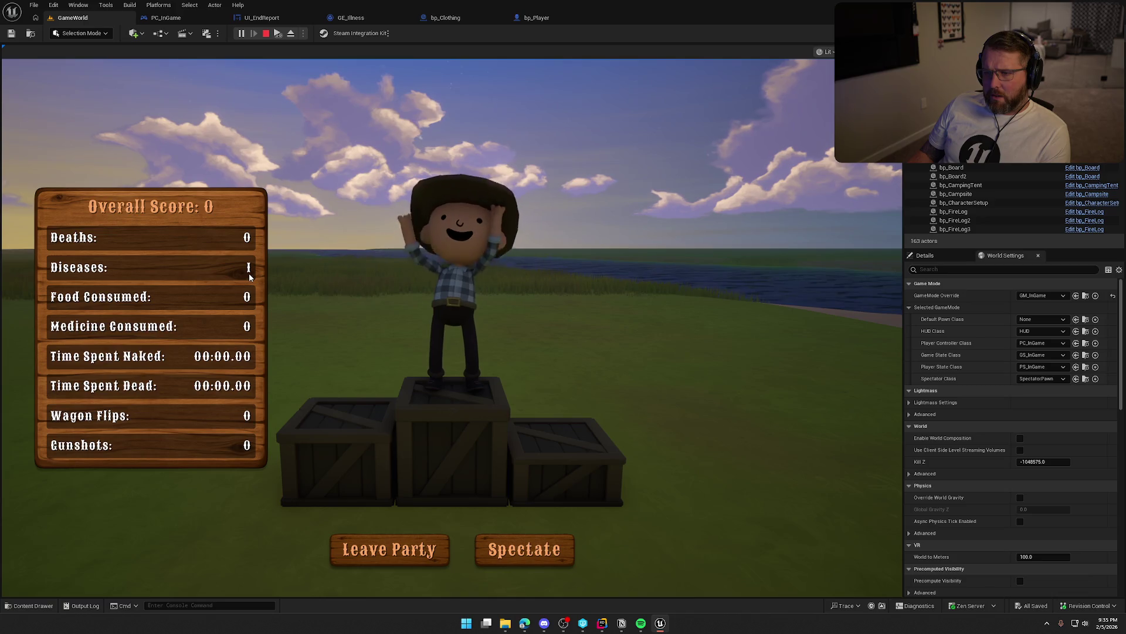
Stop the play session at the end-game report and reopen the bp_Clothing event graph
{"action": "key", "text": "Escape"}
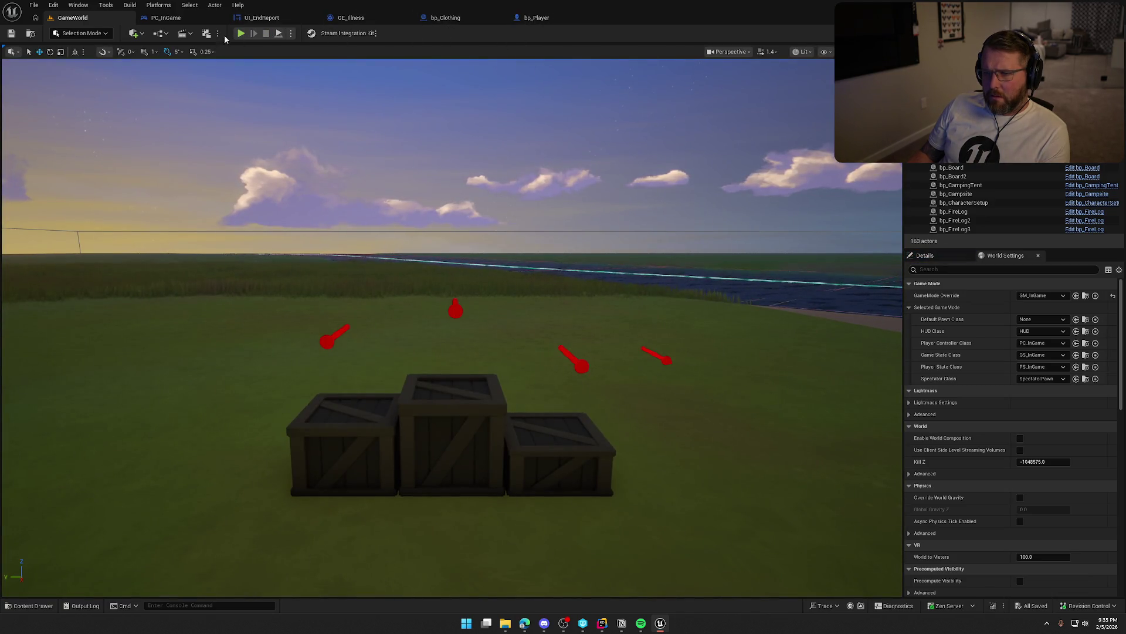
{"action": "left_click", "coordinate": [431, 18]}
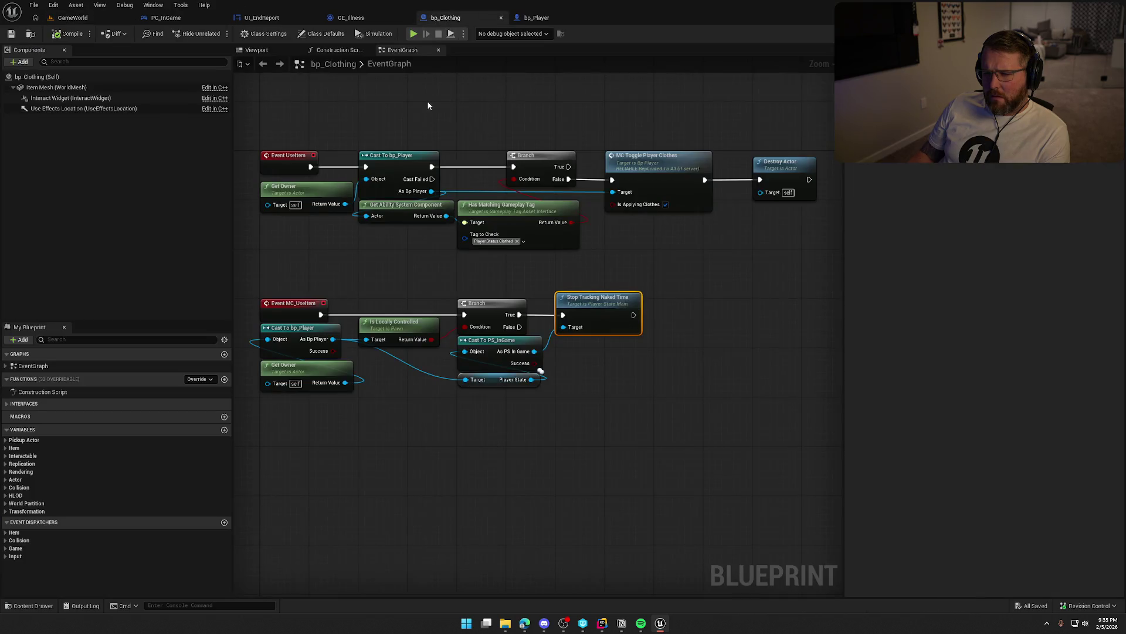
Add a Print String node wired after Stop Tracking Naked Time
{"action": "left_click", "coordinate": [657, 397]}
{"action": "left_click_drag", "start_coordinate": [666, 395], "coordinate": [688, 397]}
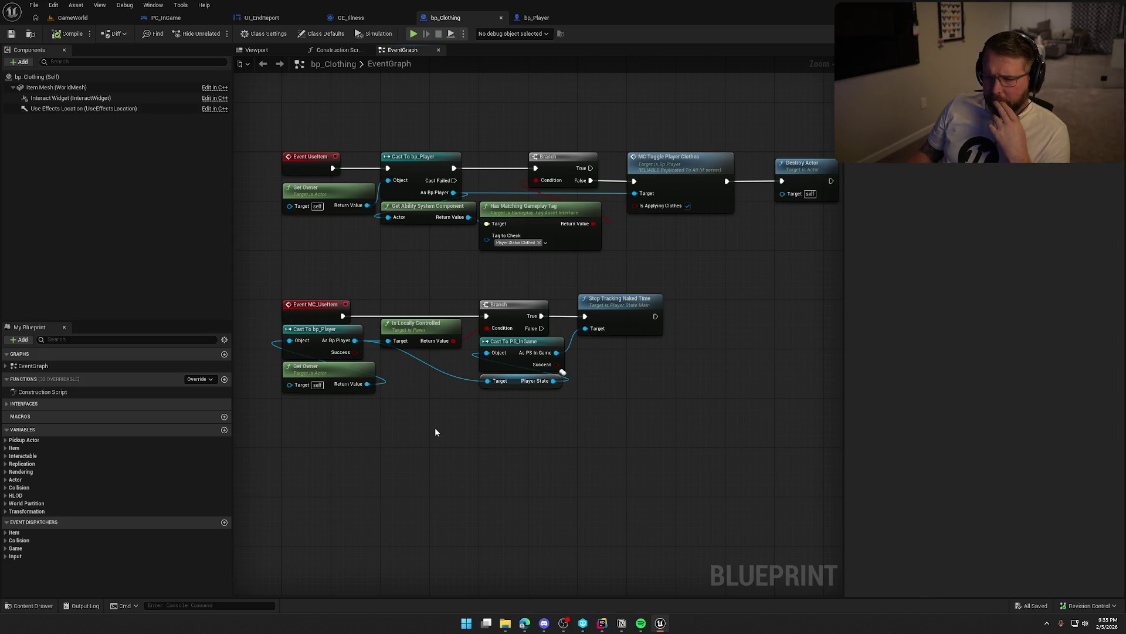
{"action": "mouse_move", "coordinate": [435, 427]}
{"action": "left_mouse_down"}
{"action": "mouse_move", "coordinate": [474, 389]}
{"action": "mouse_move", "coordinate": [439, 391]}
{"action": "left_mouse_up"}
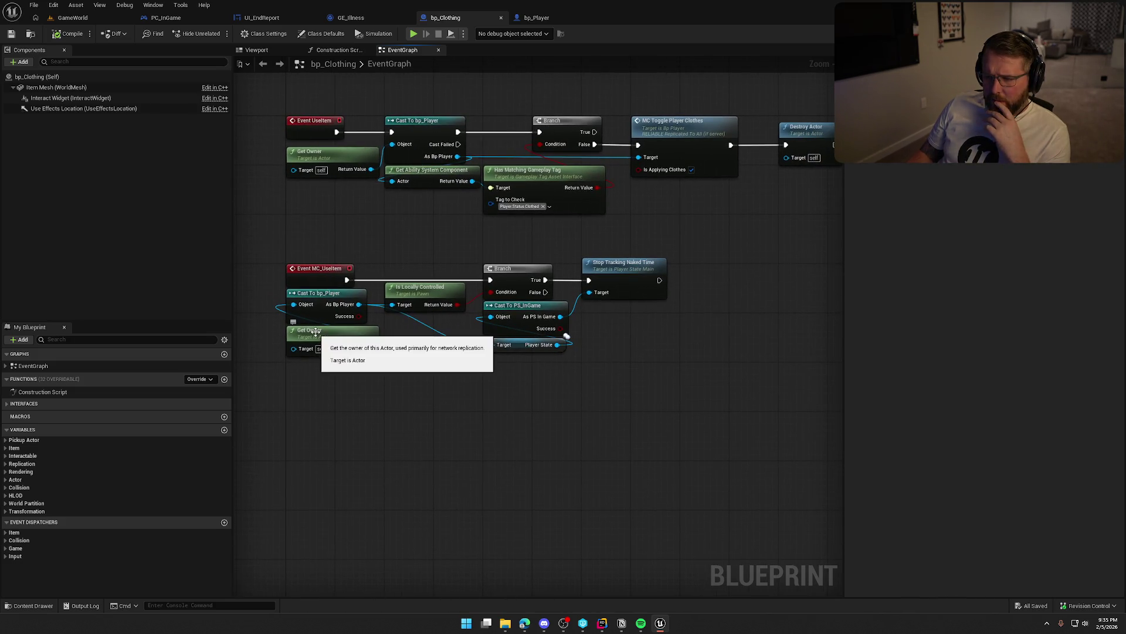
{"action": "left_click_drag", "start_coordinate": [354, 379], "coordinate": [281, 304]}
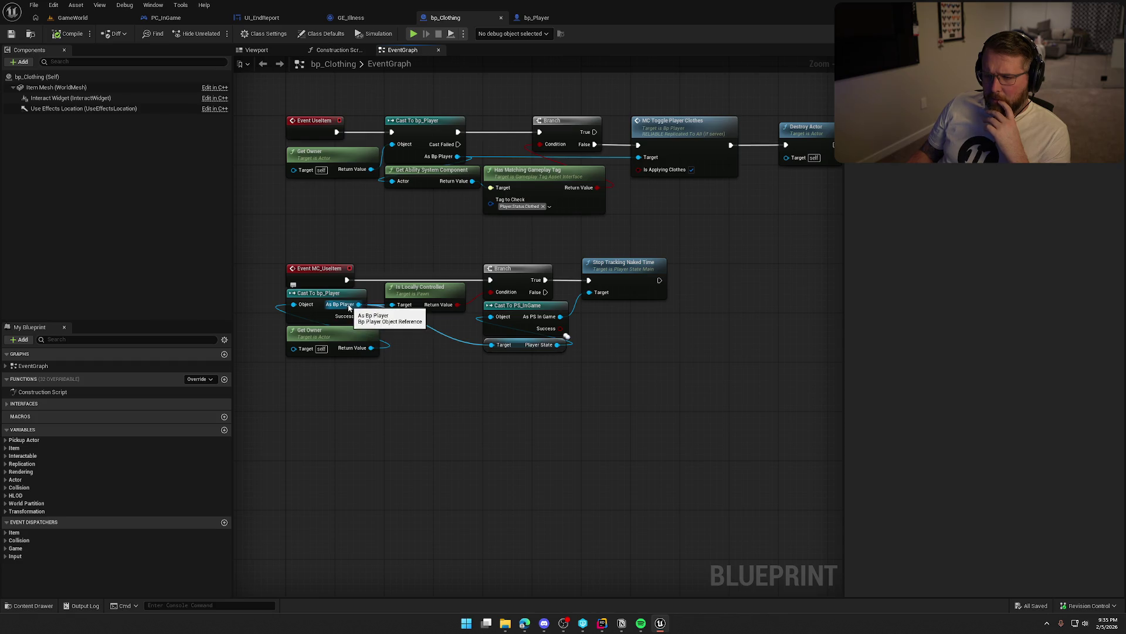
{"action": "mouse_move", "coordinate": [482, 360]}
{"action": "left_mouse_down"}
{"action": "mouse_move", "coordinate": [608, 389]}
{"action": "mouse_move", "coordinate": [571, 312]}
{"action": "mouse_move", "coordinate": [620, 278]}
{"action": "left_mouse_up"}
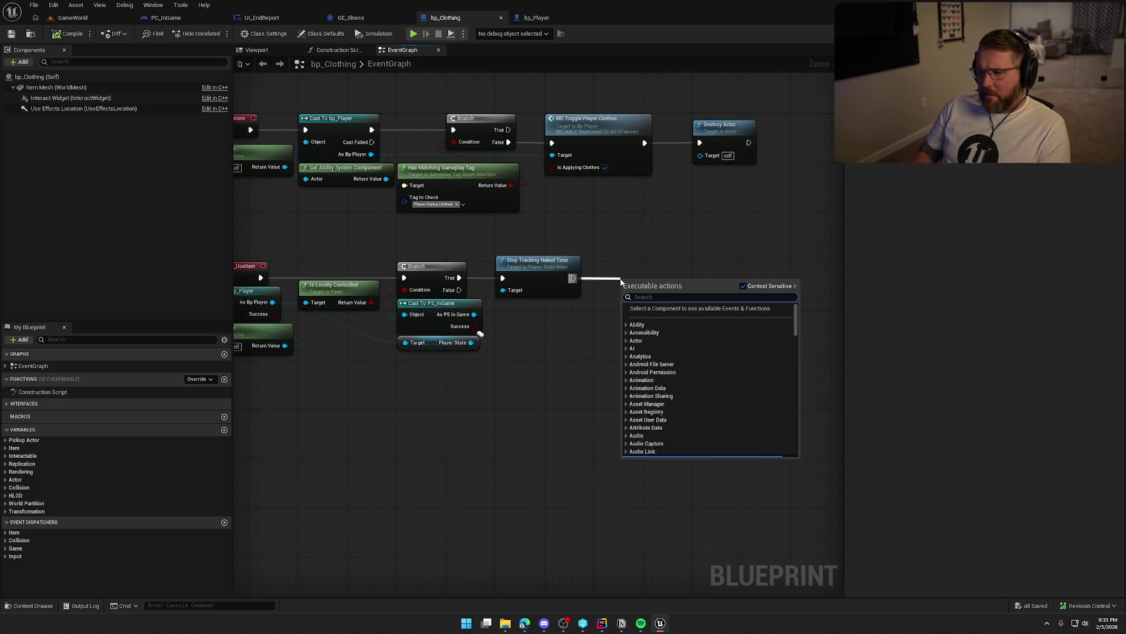
{"action": "type", "text": "print"}
{"action": "key", "text": "Return"}
{"action": "key", "text": "q"}
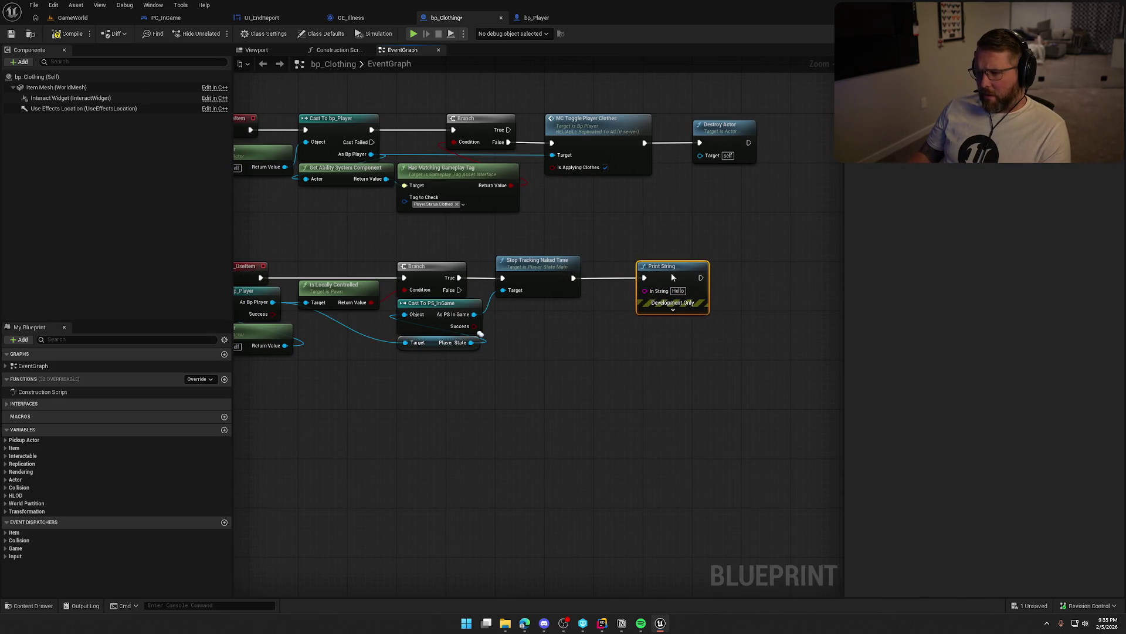
Add Get Player Stats from PS_InGame, split its struct, and print Time Spent Naked
{"action": "left_click_drag", "start_coordinate": [473, 315], "coordinate": [513, 335]}
{"action": "type", "text": "get player s"}
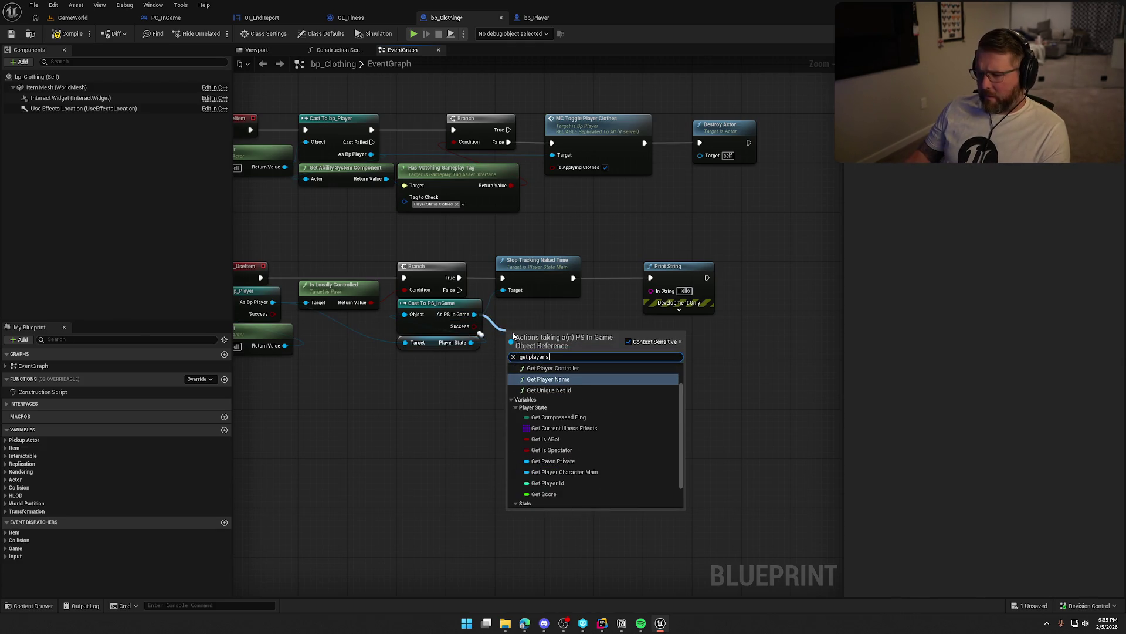
{"action": "type", "text": "tats"}
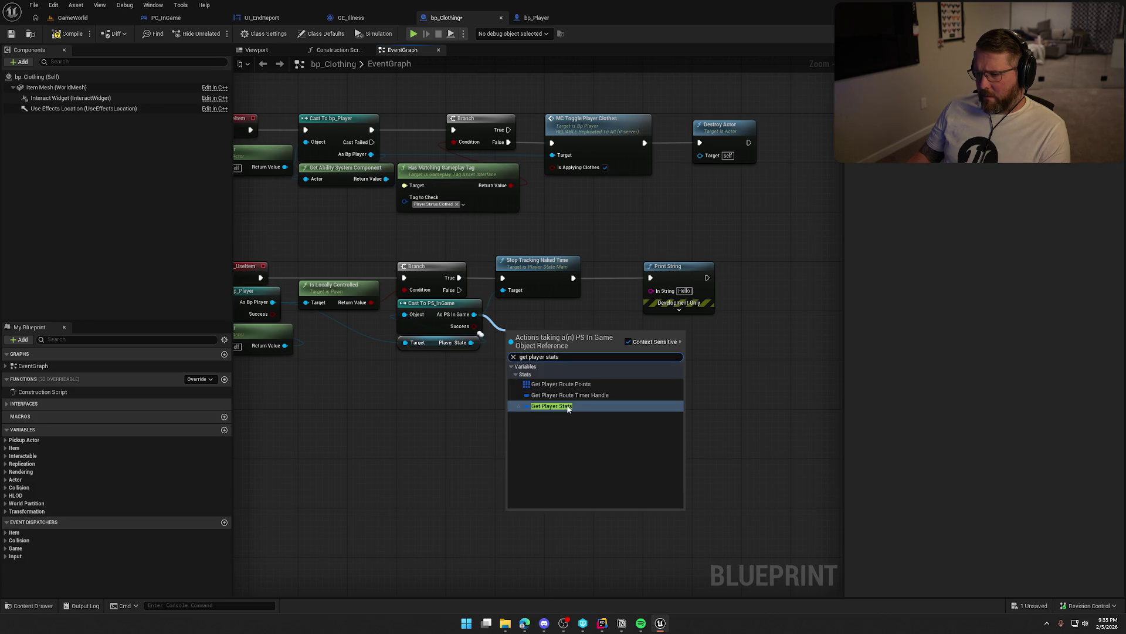
{"action": "left_click", "coordinate": [568, 409]}
{"action": "right_click", "coordinate": [577, 336]}
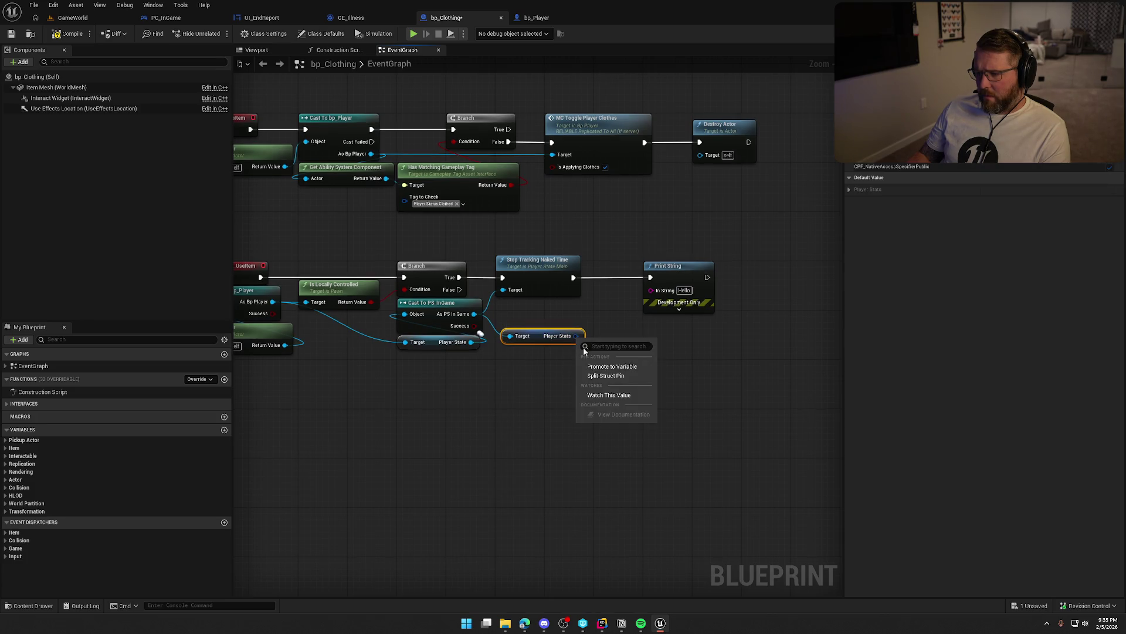
{"action": "left_click", "coordinate": [604, 376]}
{"action": "left_click_drag", "start_coordinate": [623, 360], "coordinate": [652, 292]}
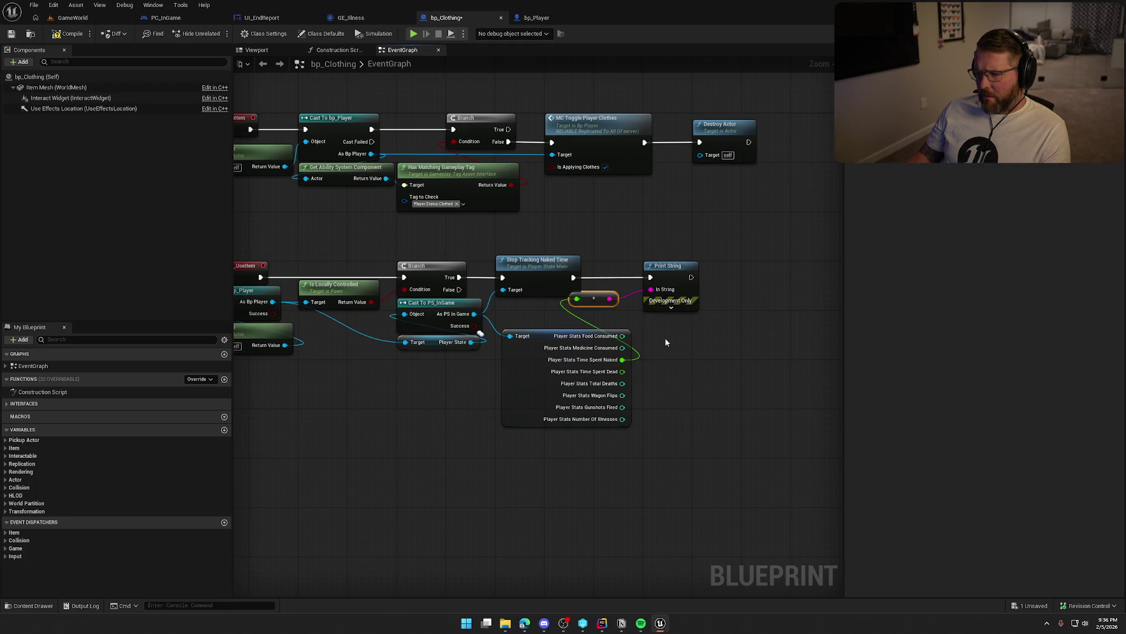
Set the Print String duration to 10 seconds, save bp_Clothing, and return to GameWorld
{"action": "left_click", "coordinate": [668, 309]}
{"action": "type", "text": "10"}
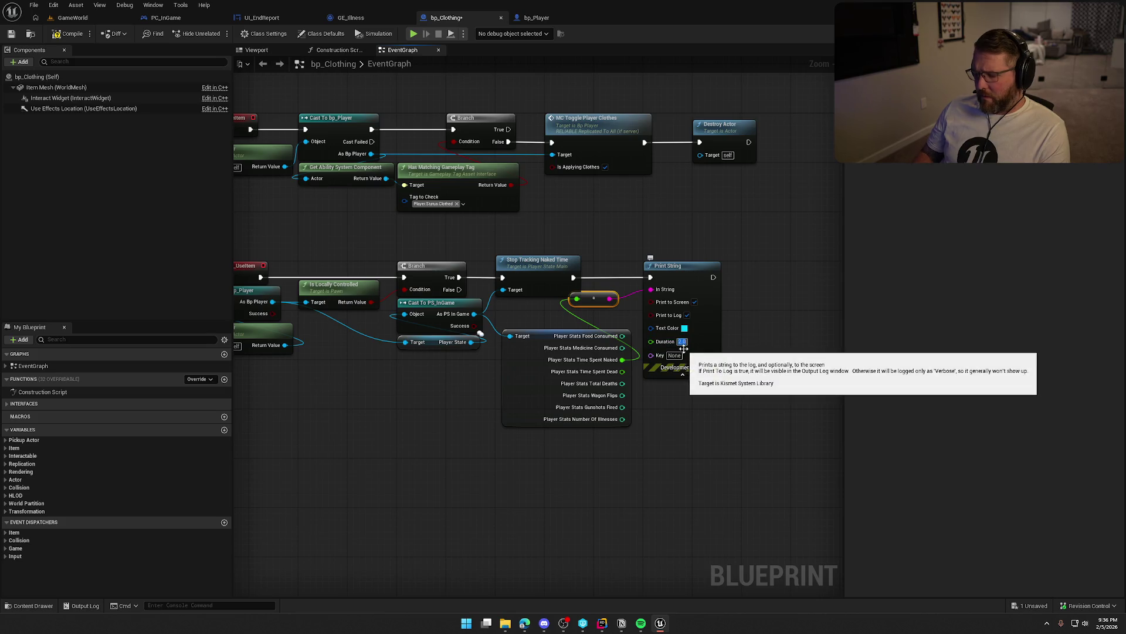
{"action": "left_click", "coordinate": [555, 200]}
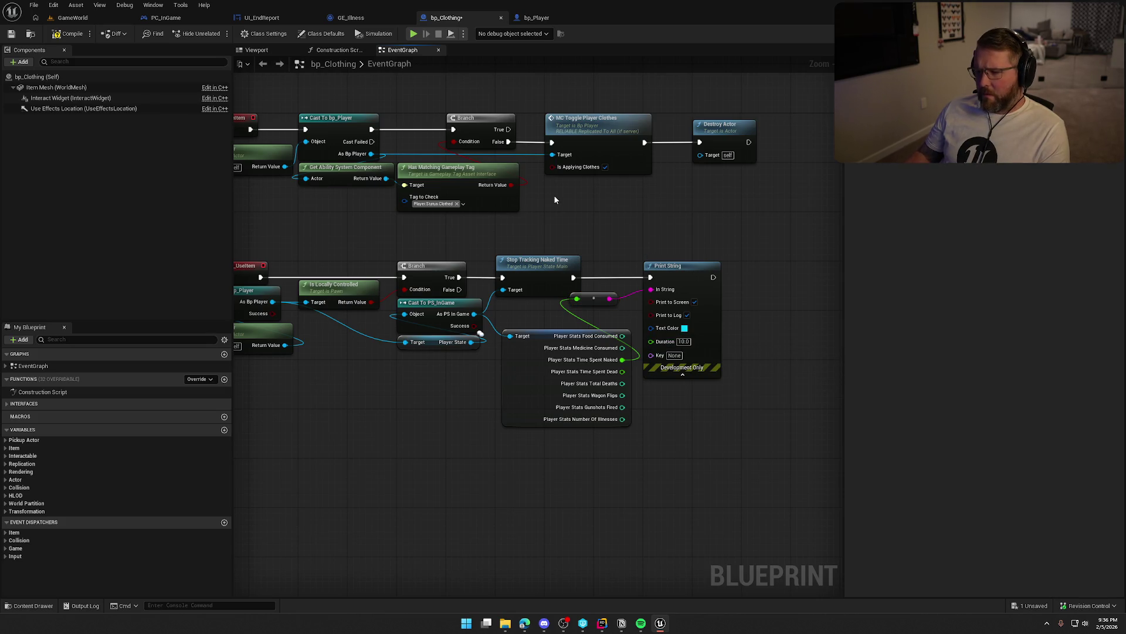
{"action": "key", "text": "ctrl+s"}
{"action": "left_click", "coordinate": [73, 18]}
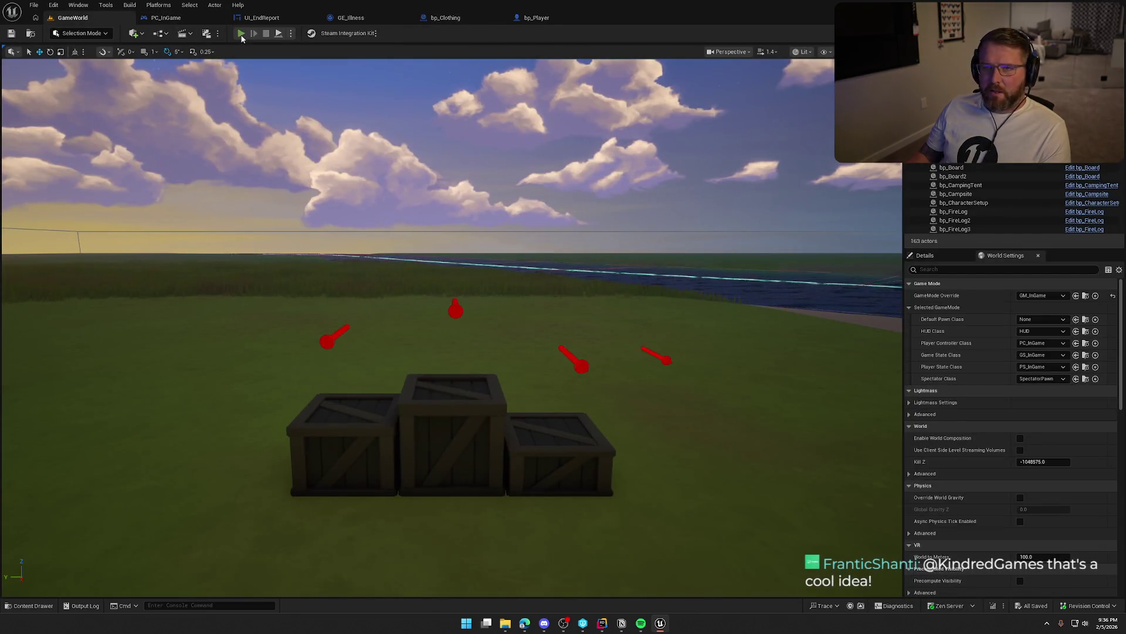
Play the game, pick up a clothing item at the trading post bench, and walk toward the gate
{"action": "left_click", "coordinate": [241, 34]}
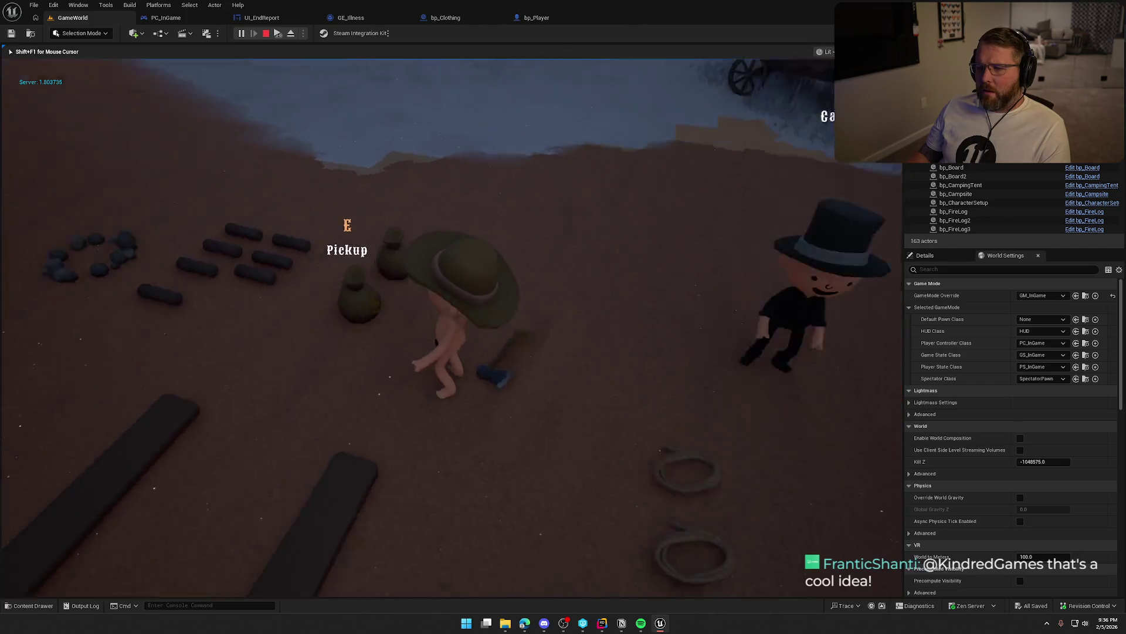
{"action": "key", "text": "shift+w"}
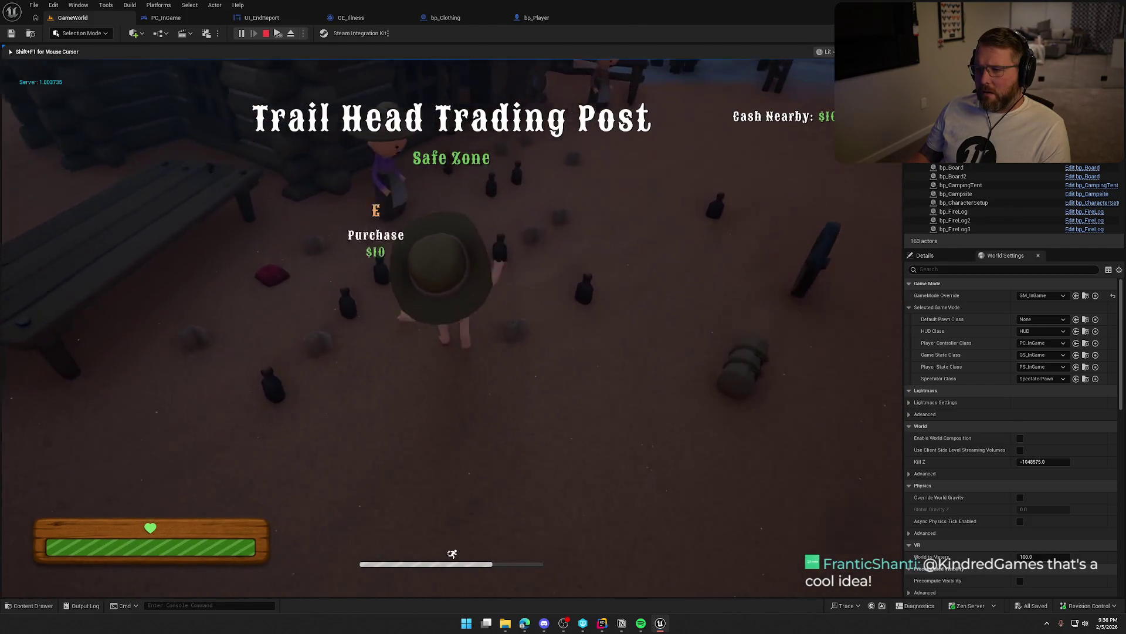
{"action": "key", "text": "w"}
{"action": "key", "text": "e"}
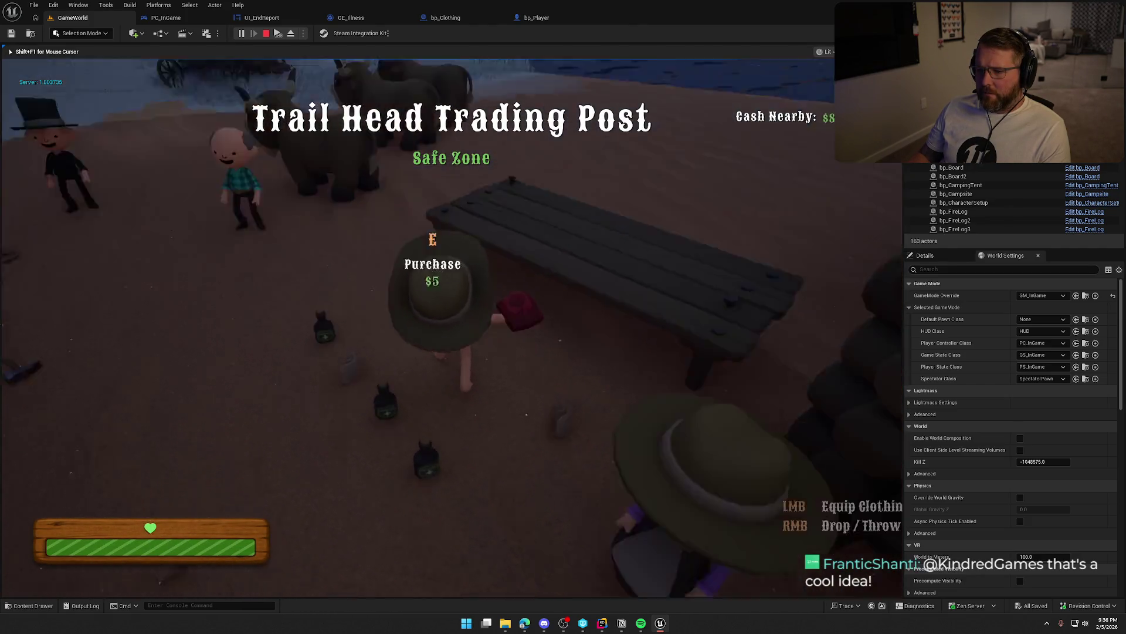
{"action": "key", "text": "shift+w"}
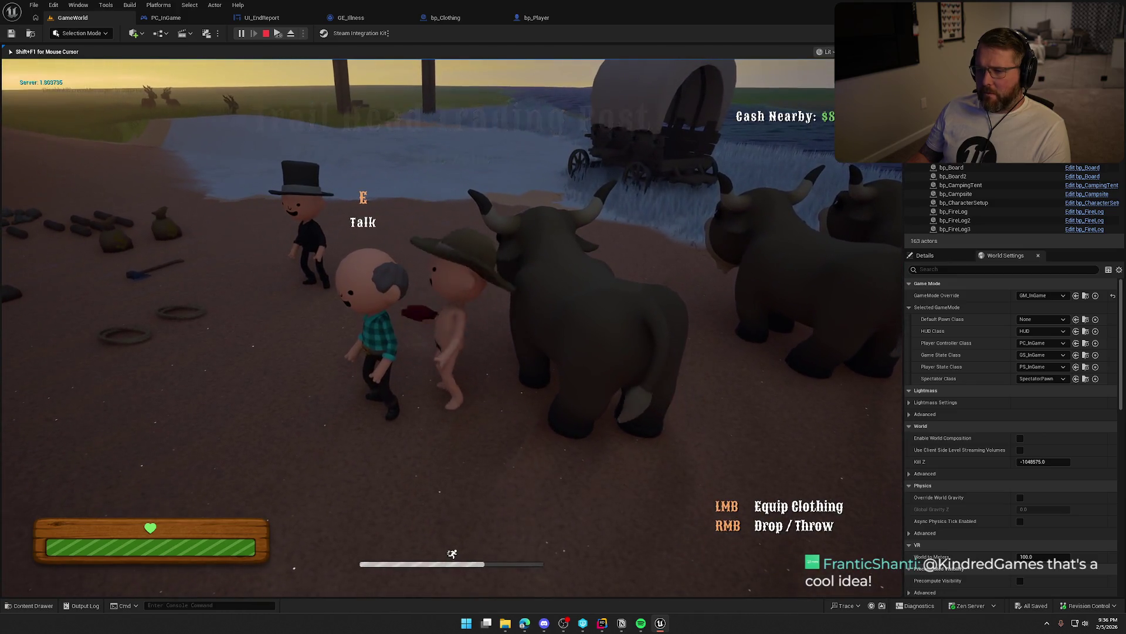
{"action": "key", "text": "shift+w"}
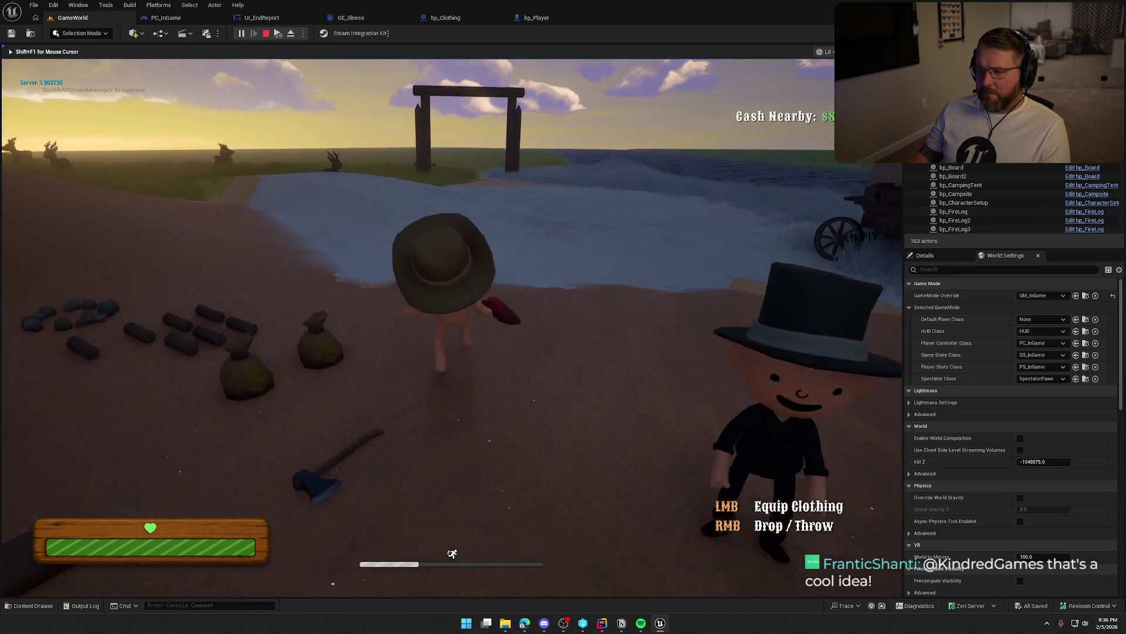
{"action": "key", "text": "w"}
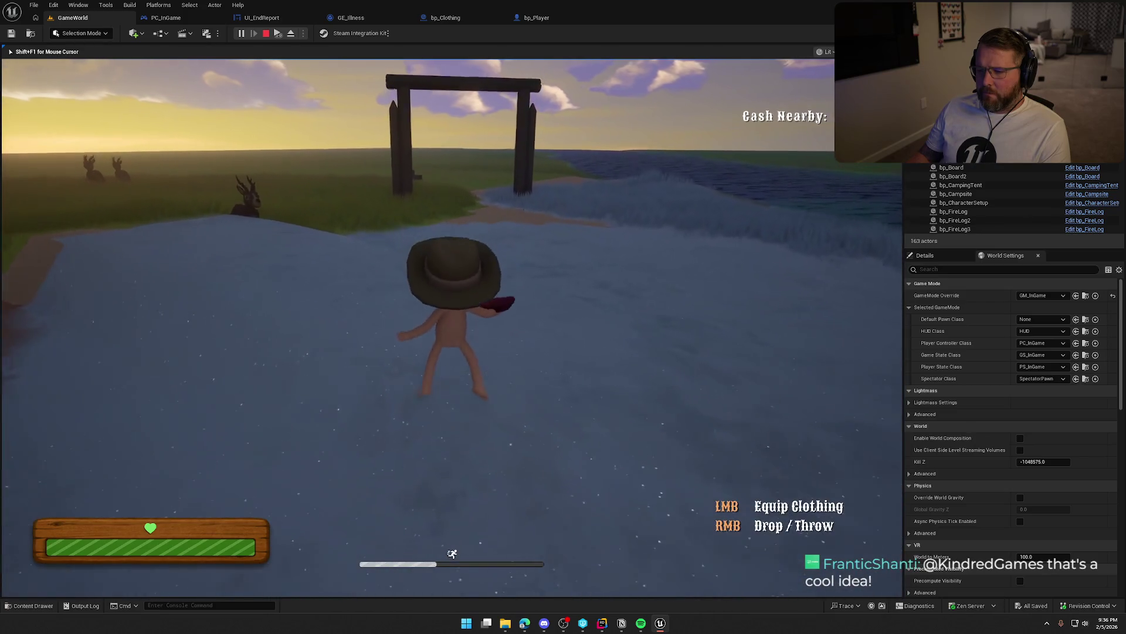
{"action": "key", "text": "w"}
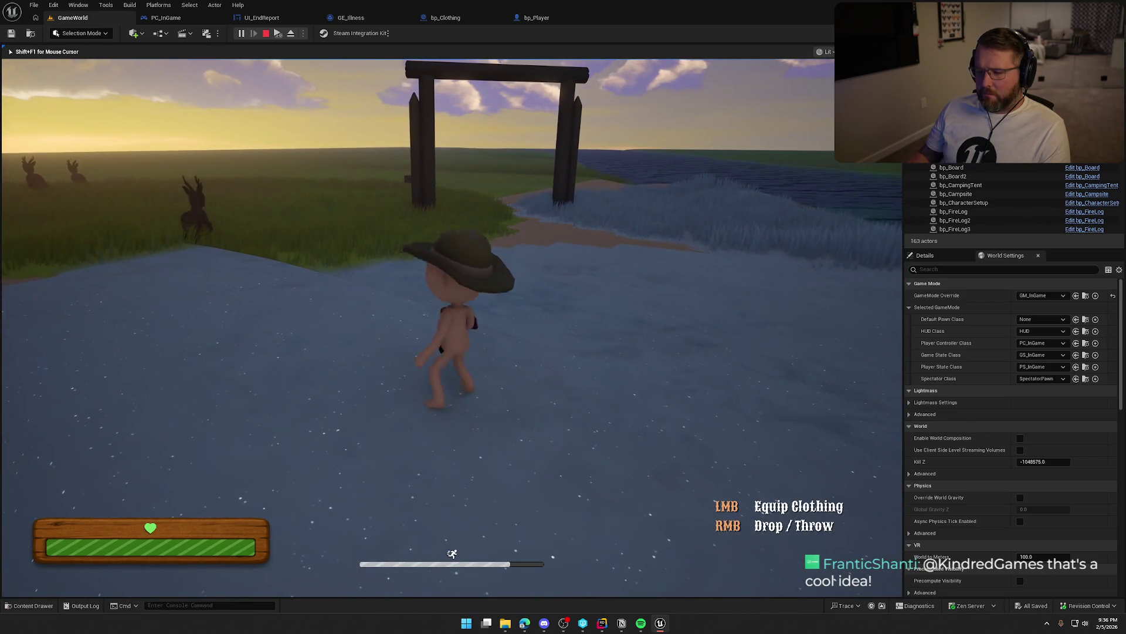
Put on the plaid shirt and pants on the naked character
{"action": "left_click", "coordinate": [451, 326]}
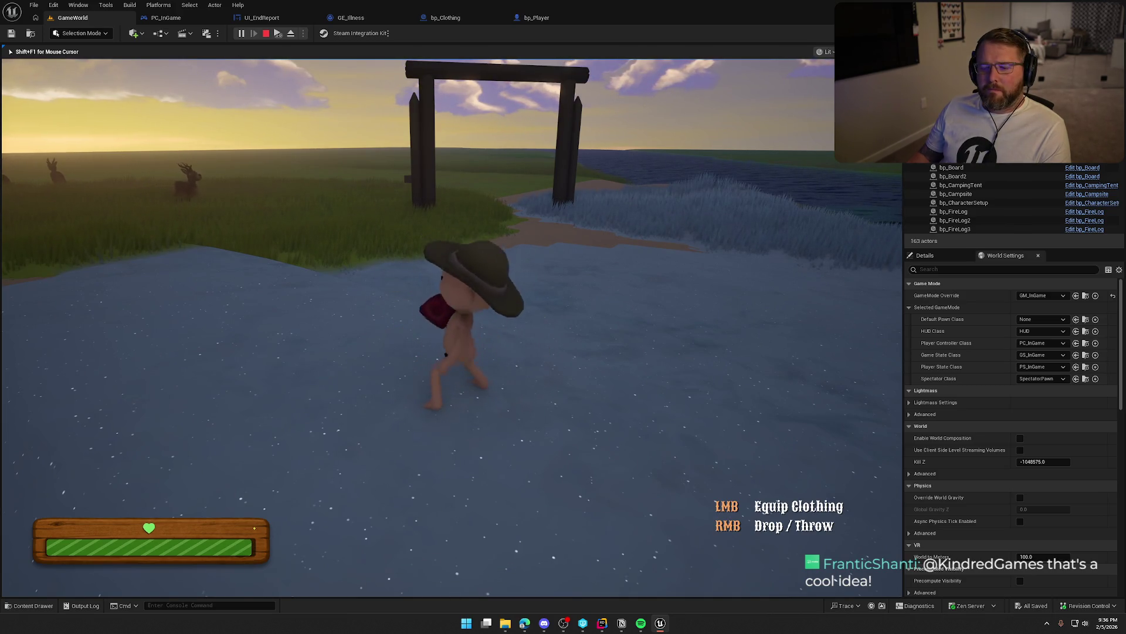
{"action": "key", "text": "s"}
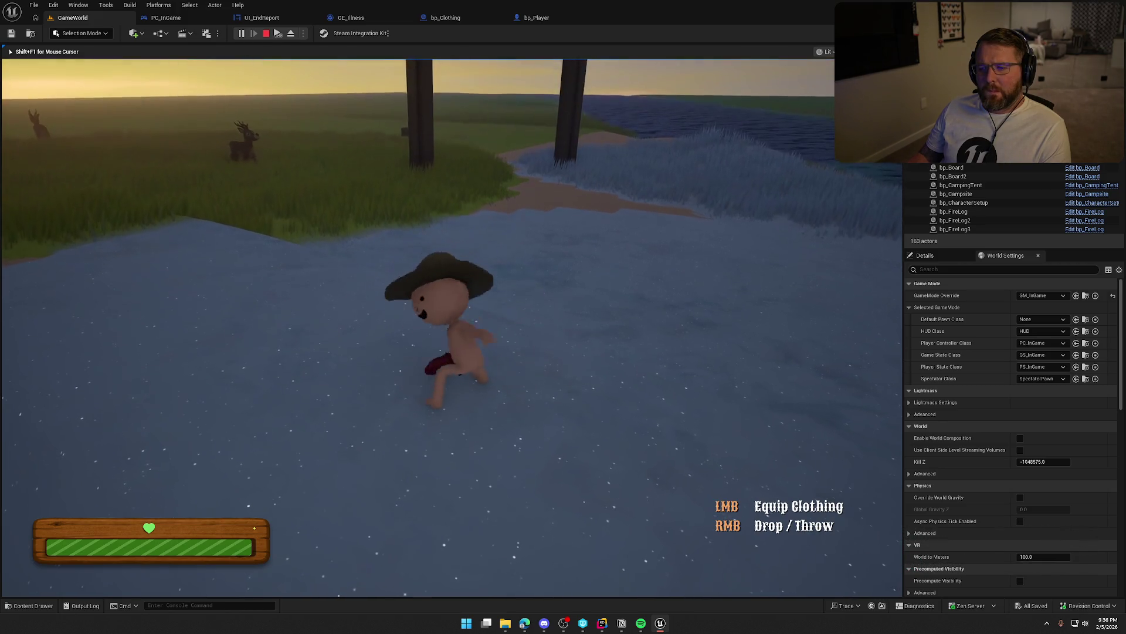
{"action": "key", "text": "w"}
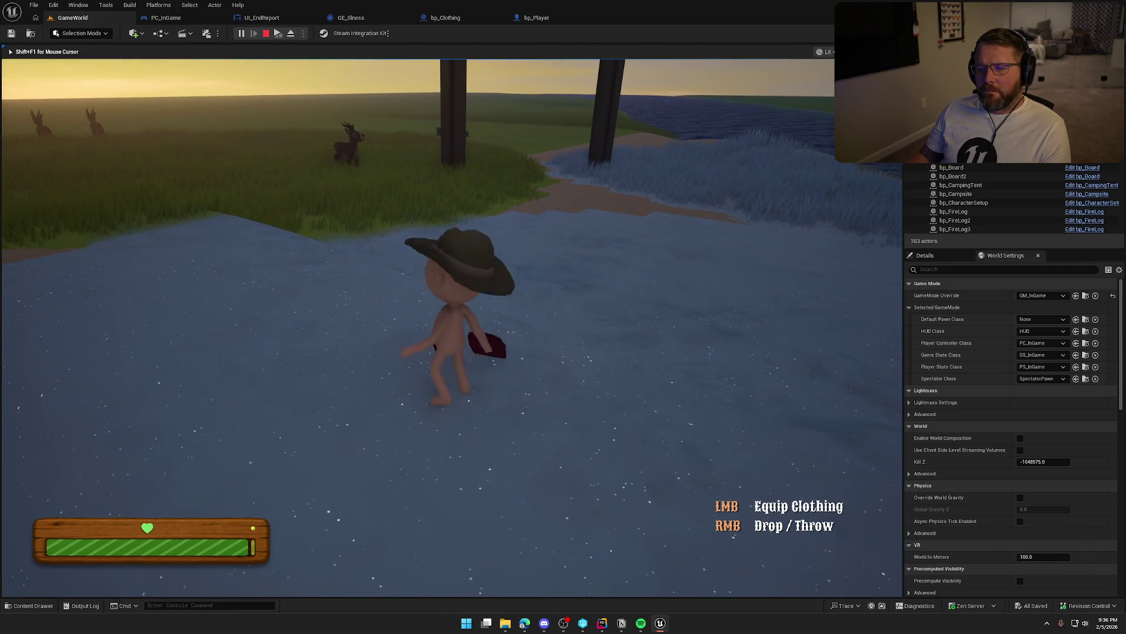
{"action": "left_click", "coordinate": [446, 316]}
{"action": "key", "text": "s"}
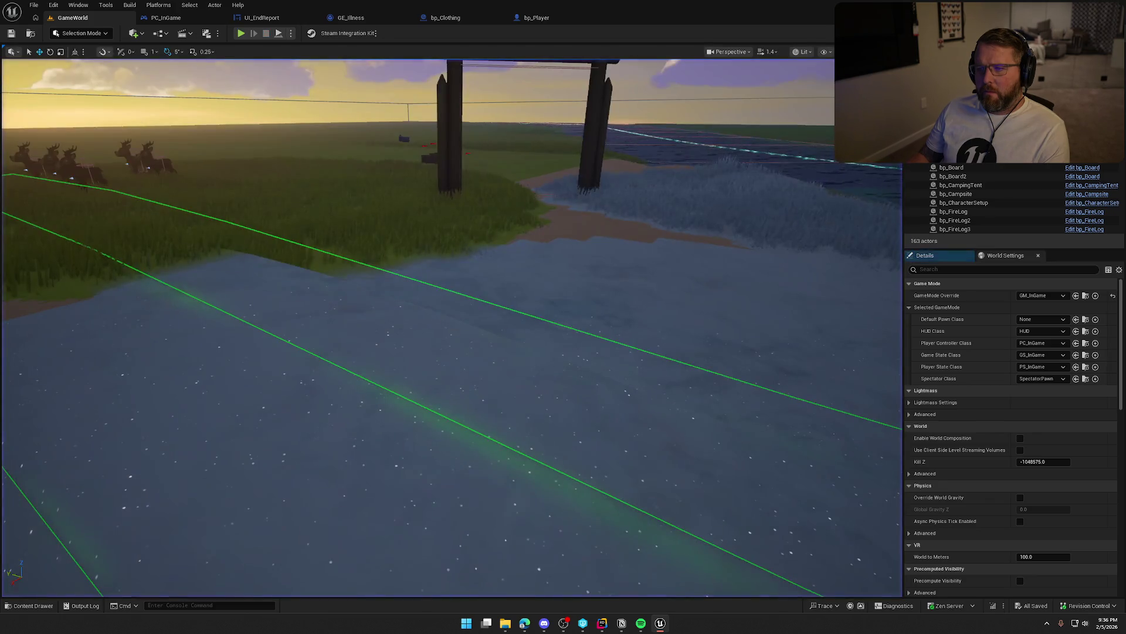
Go back to the bp_Clothing event graph and re-center on the nodes
{"action": "left_click", "coordinate": [463, 18]}
{"action": "mouse_move", "coordinate": [429, 432]}
{"action": "left_mouse_down"}
{"action": "mouse_move", "coordinate": [484, 418]}
{"action": "mouse_move", "coordinate": [469, 422]}
{"action": "left_mouse_up"}
{"action": "scroll", "coordinate": [474, 414], "scroll_direction": "down", "scroll_amount": 1}
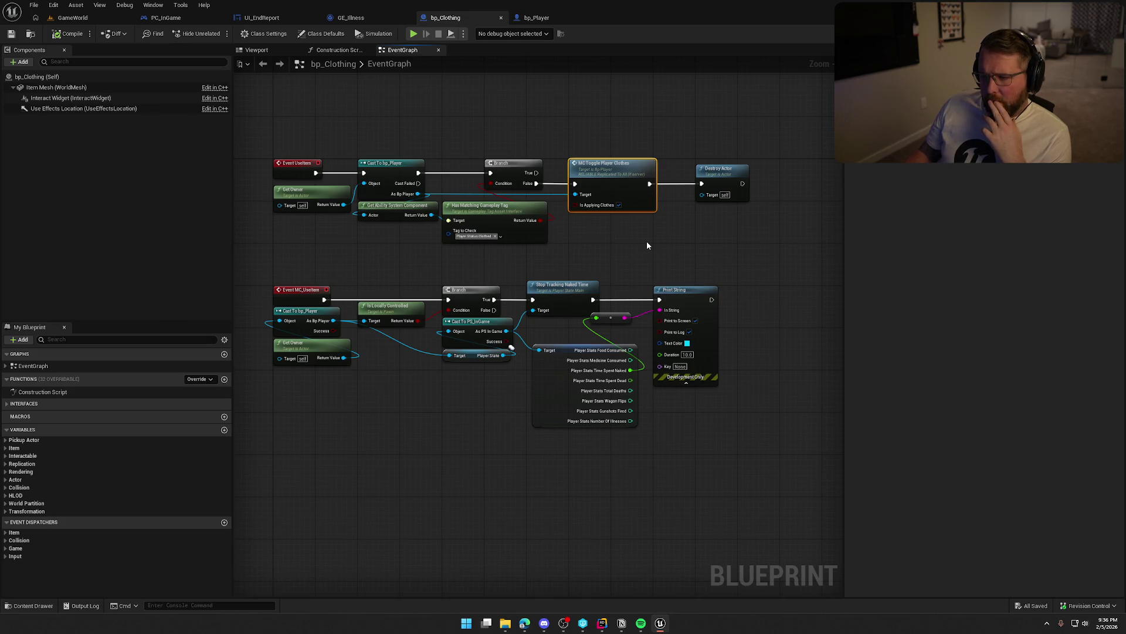
Move Get Owner above the cast and shift the UseItem chain right to make room
{"action": "left_click_drag", "start_coordinate": [275, 268], "coordinate": [735, 437]}
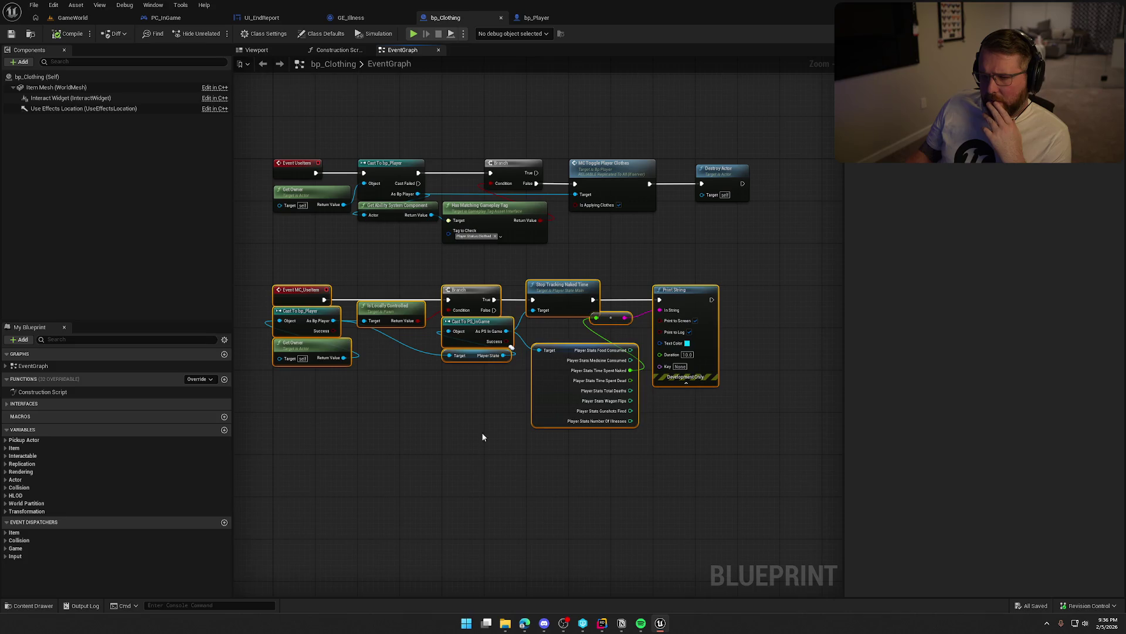
{"action": "left_click", "coordinate": [435, 425]}
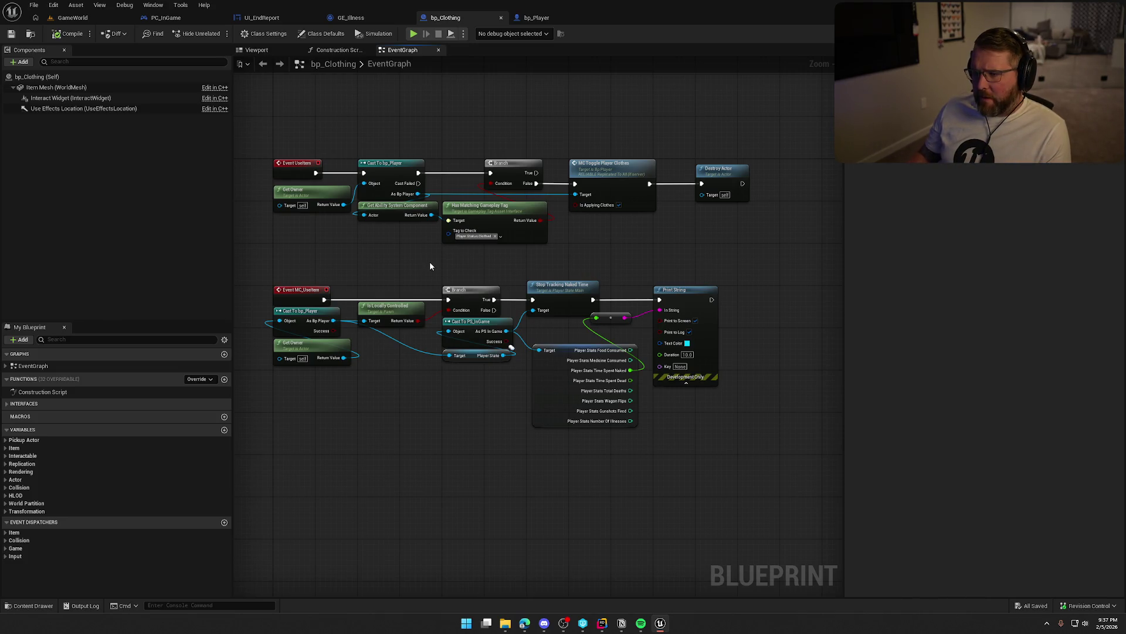
{"action": "scroll", "coordinate": [602, 245], "scroll_direction": "up", "scroll_amount": 2}
{"action": "mouse_move", "coordinate": [602, 245]}
{"action": "left_mouse_down"}
{"action": "mouse_move", "coordinate": [666, 266]}
{"action": "mouse_move", "coordinate": [636, 259]}
{"action": "left_mouse_up"}
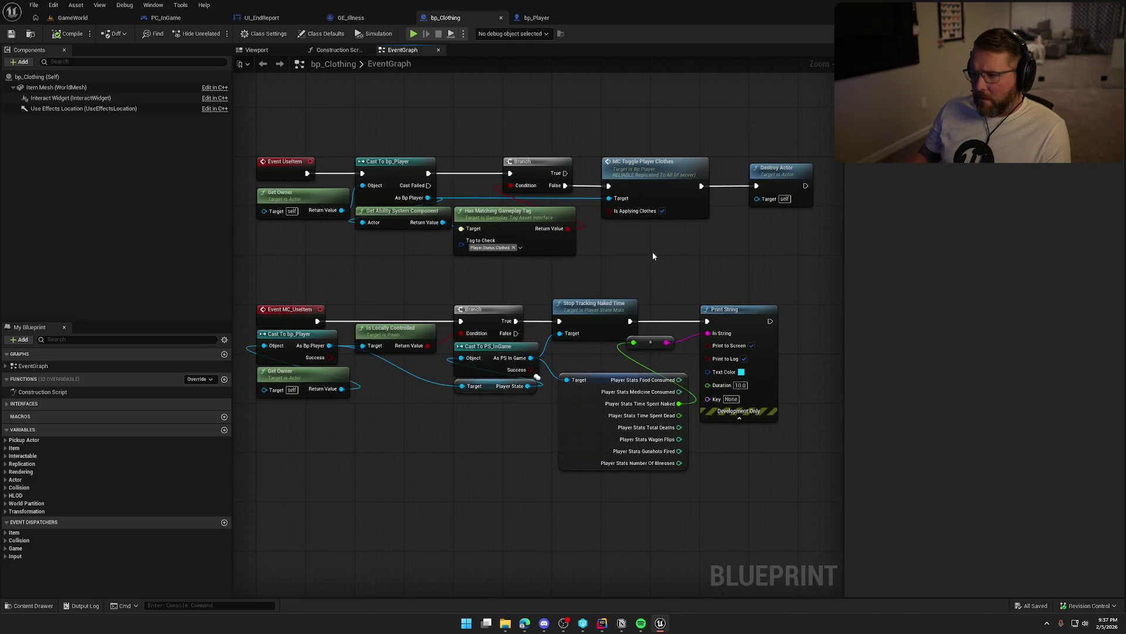
{"action": "mouse_move", "coordinate": [311, 197]}
{"action": "left_mouse_down"}
{"action": "mouse_move", "coordinate": [405, 131]}
{"action": "mouse_move", "coordinate": [575, 206]}
{"action": "mouse_move", "coordinate": [769, 263]}
{"action": "left_mouse_up"}
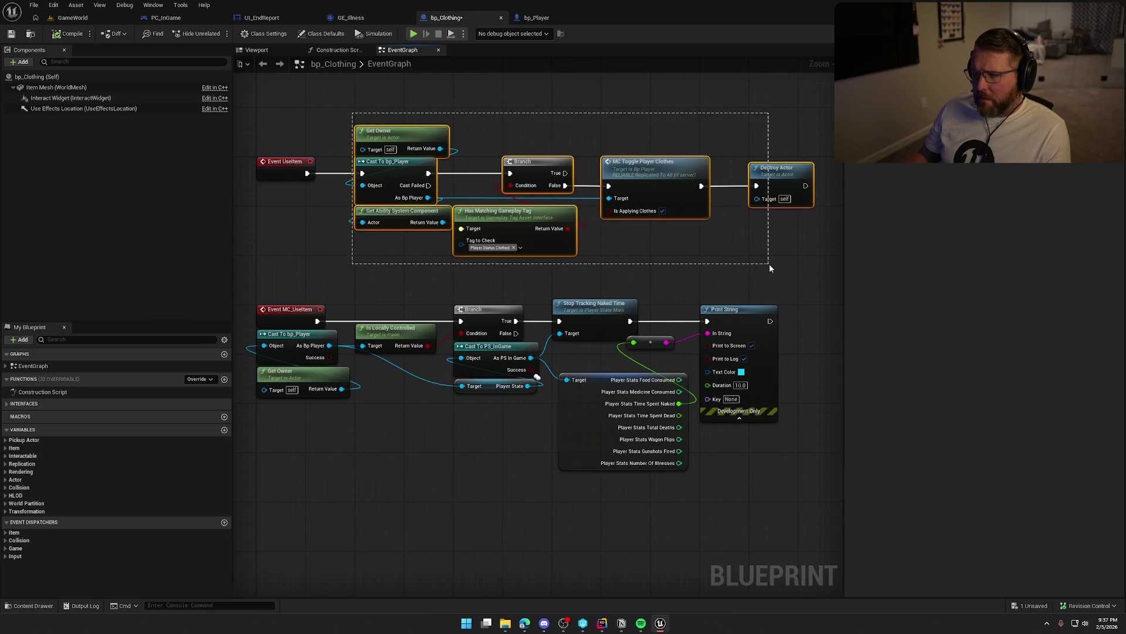
{"action": "left_click_drag", "start_coordinate": [387, 166], "coordinate": [488, 168]}
{"action": "left_click", "coordinate": [343, 203]}
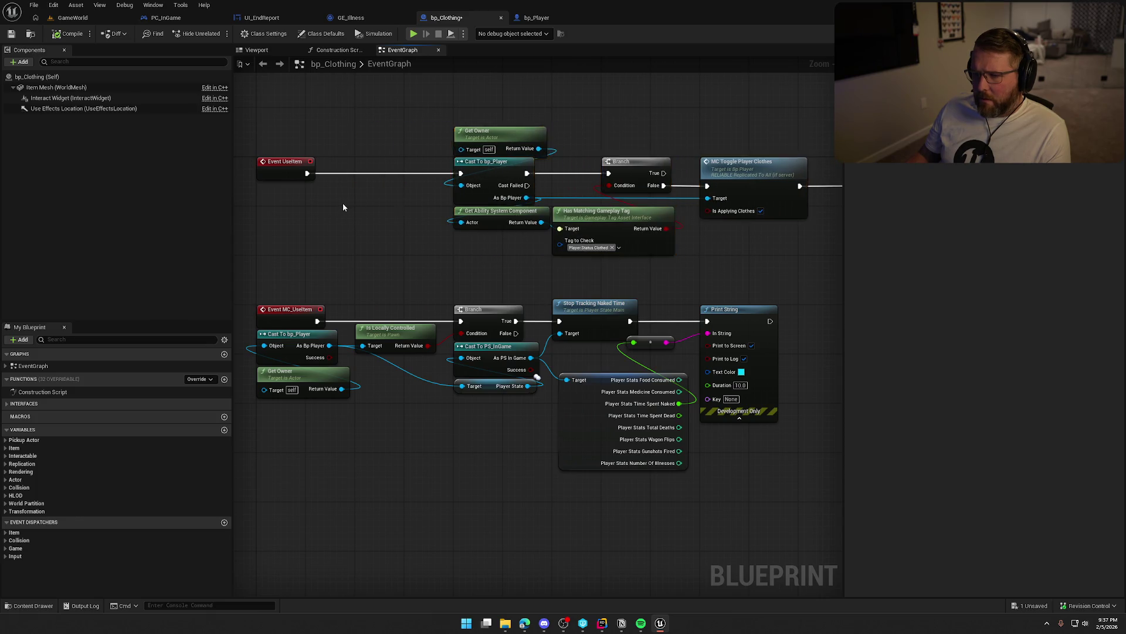
{"action": "left_click_drag", "start_coordinate": [275, 169], "coordinate": [346, 169]}
Add a Parent: UseItem call after Event UseItem, wire it into Cast To bp_Player, and return to GameWorld
{"action": "right_click", "coordinate": [346, 169]}
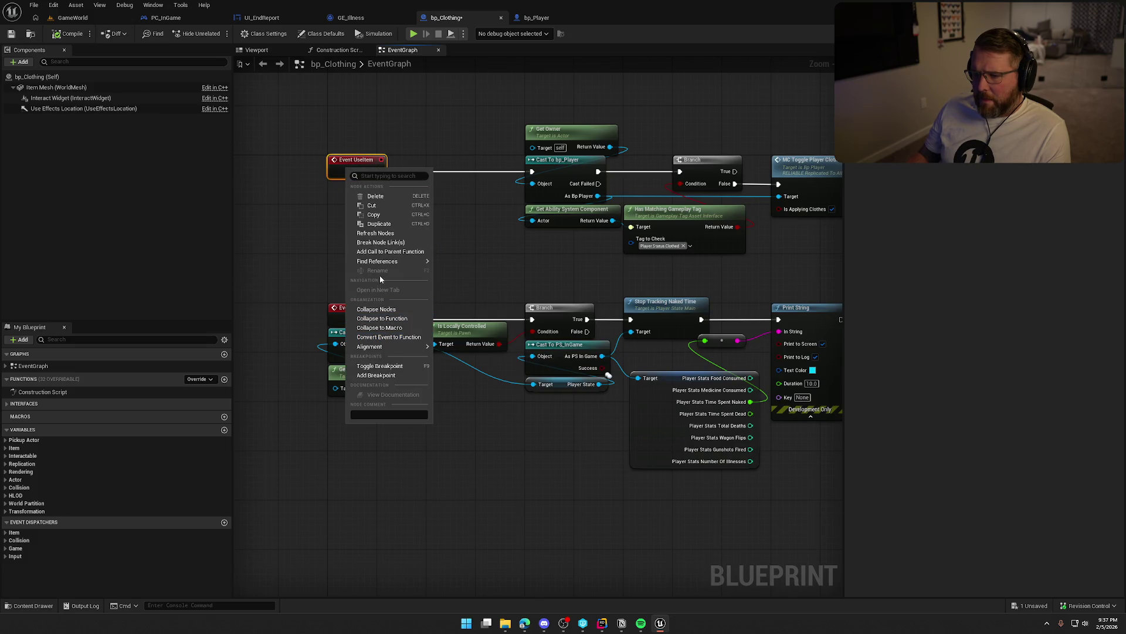
{"action": "left_click", "coordinate": [380, 251]}
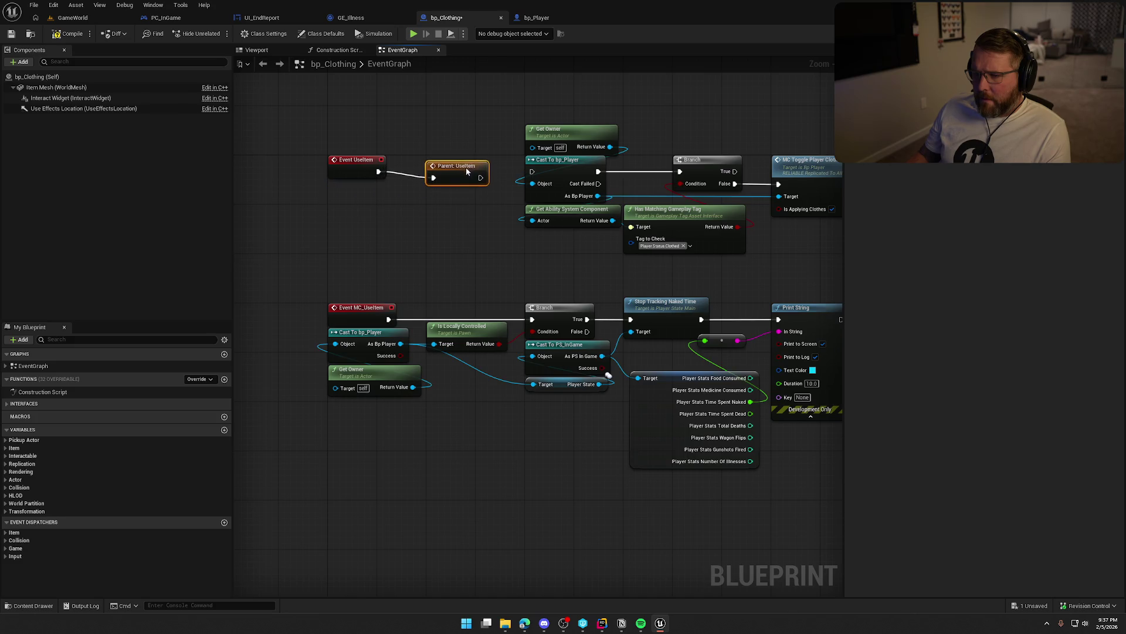
{"action": "left_click_drag", "start_coordinate": [480, 171], "coordinate": [532, 172]}
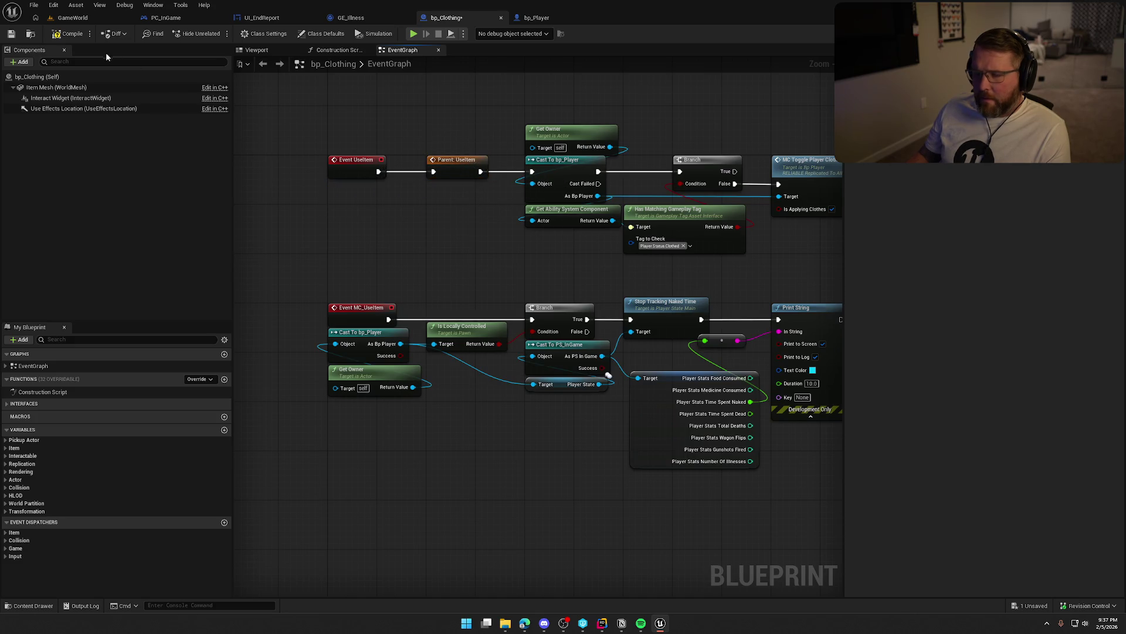
{"action": "left_click", "coordinate": [82, 19]}
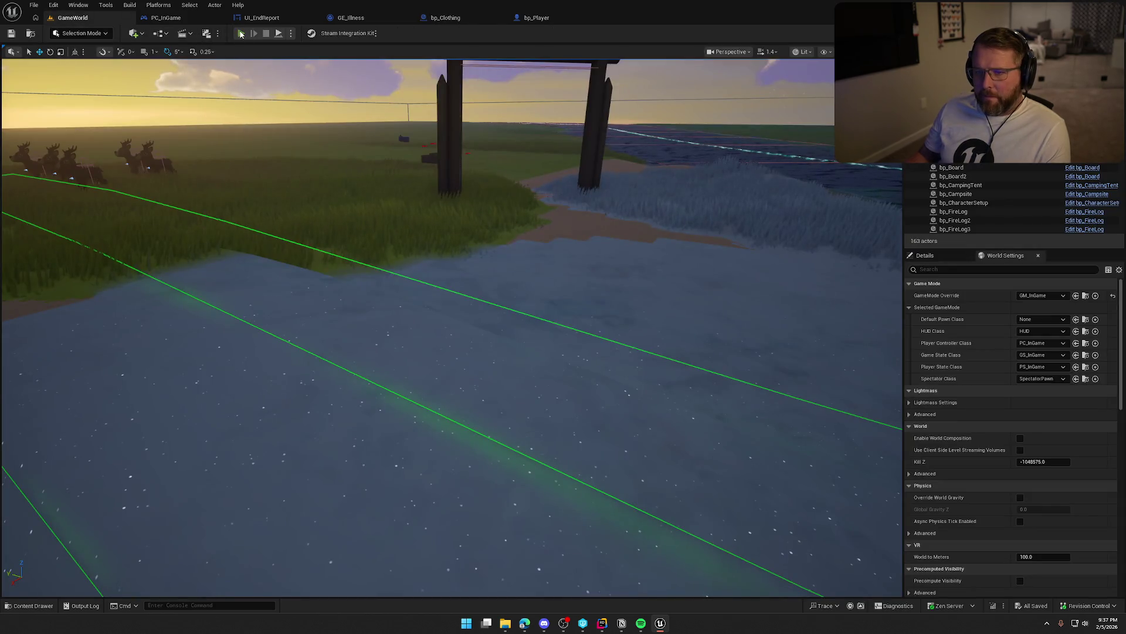
Play-test buying and wearing the $20 clothing until the report shows 00:10.75 time spent naked
{"action": "left_click", "coordinate": [241, 34]}
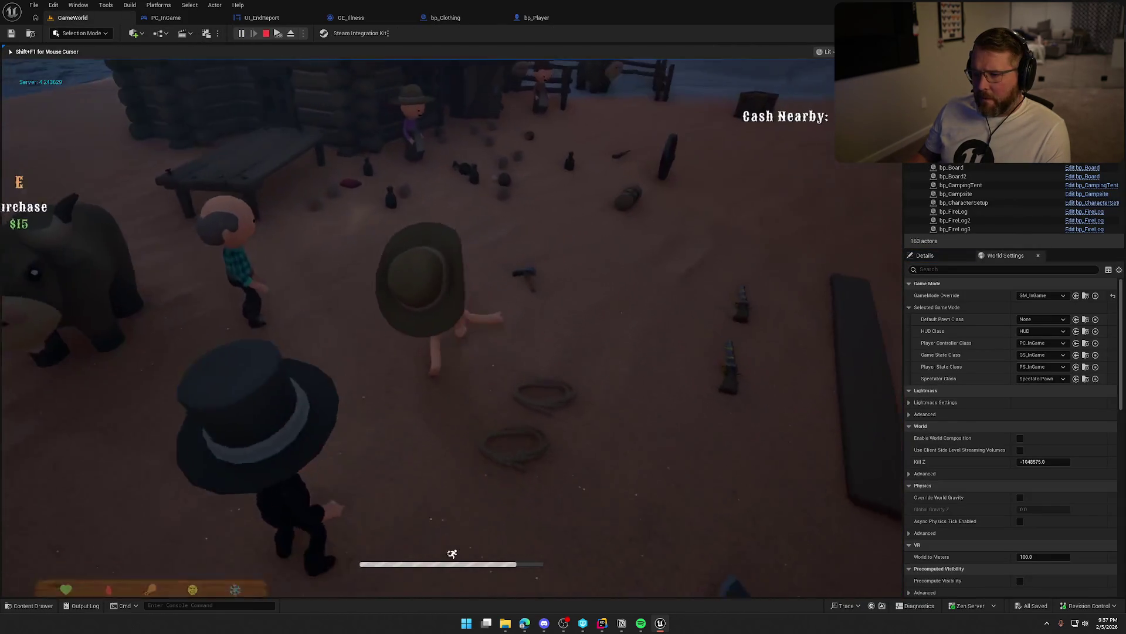
{"action": "key", "text": "w"}
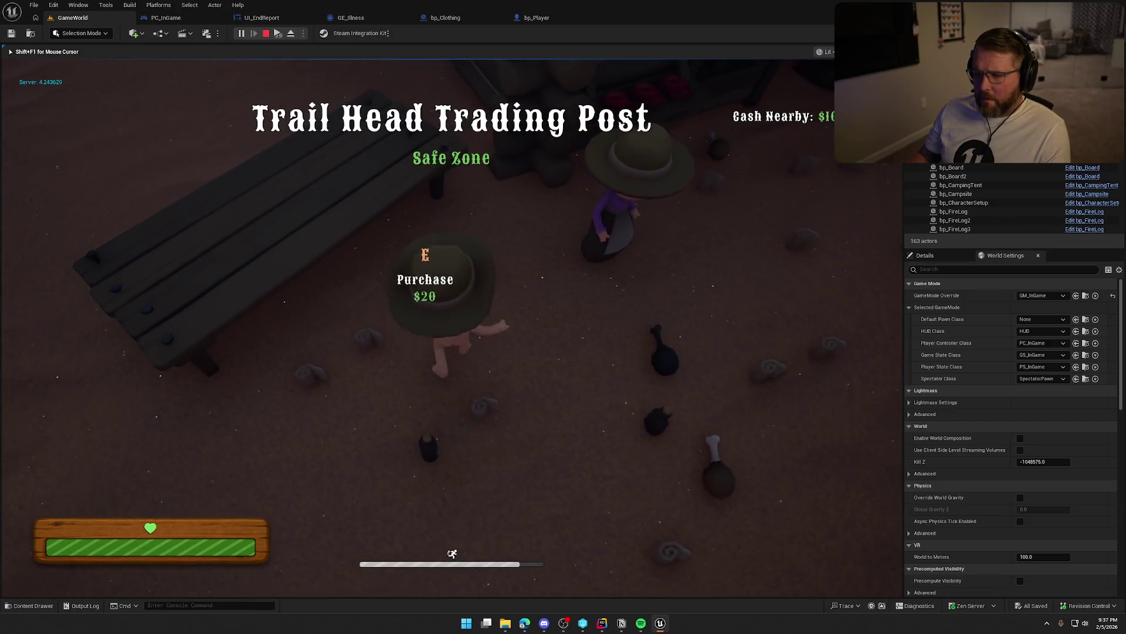
{"action": "key", "text": "e"}
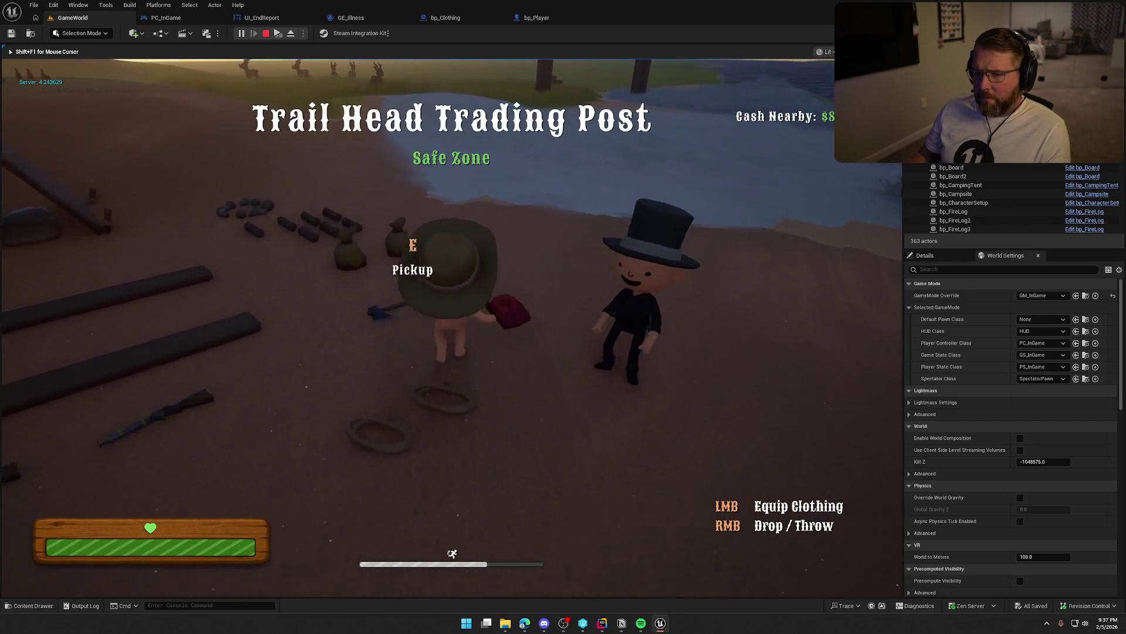
{"action": "key", "text": "w"}
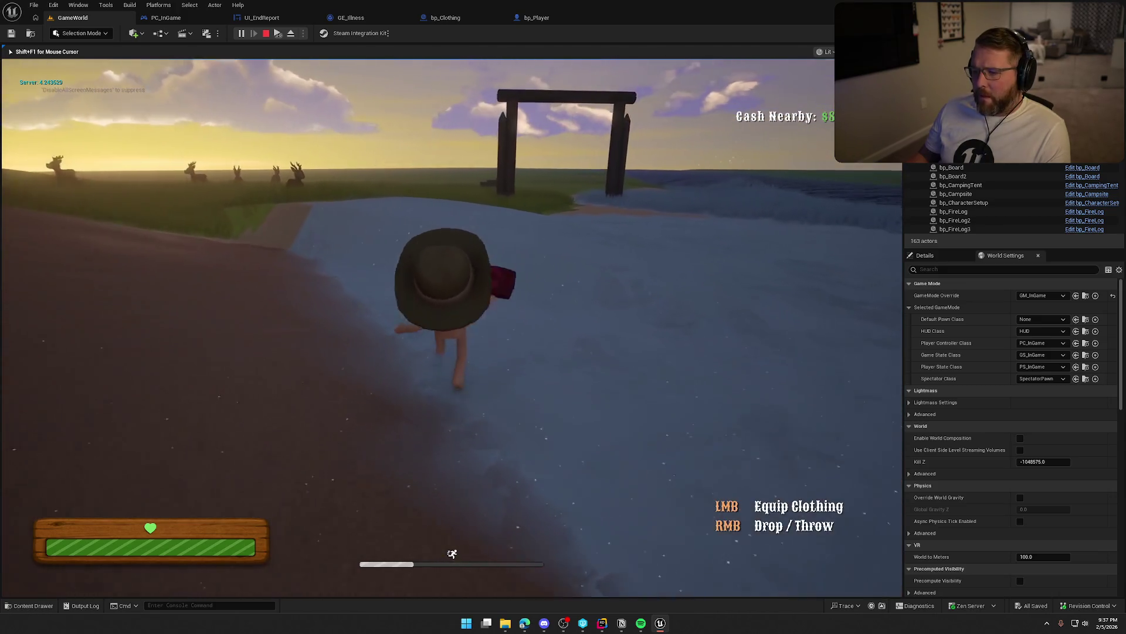
{"action": "key", "text": "w"}
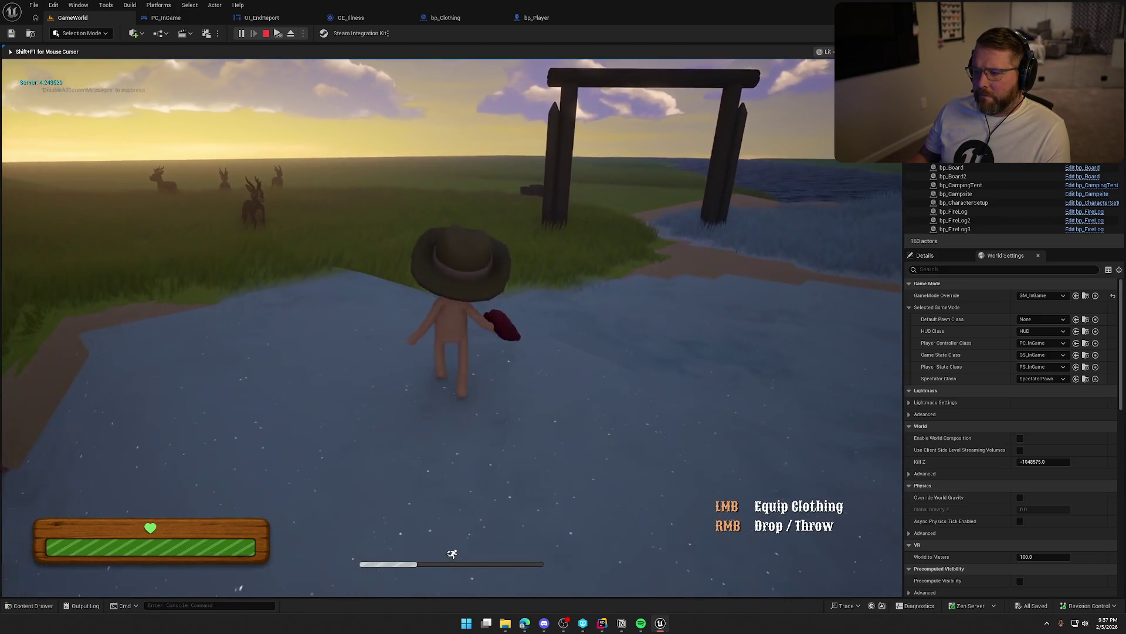
{"action": "left_click", "coordinate": [418, 327]}
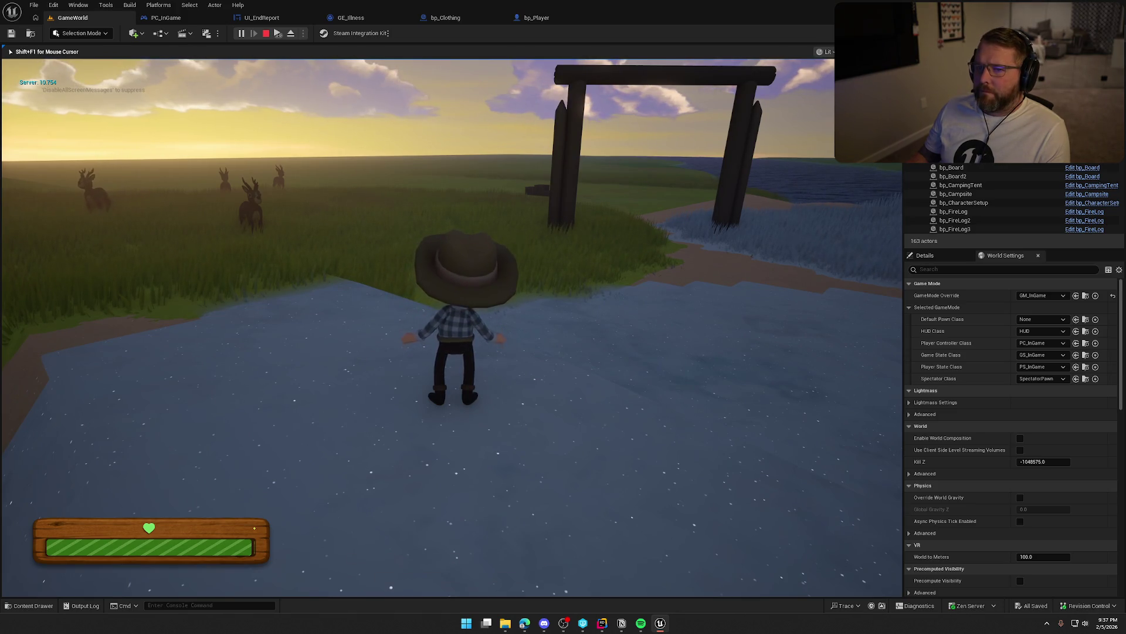
{"action": "key", "text": "shift+w"}
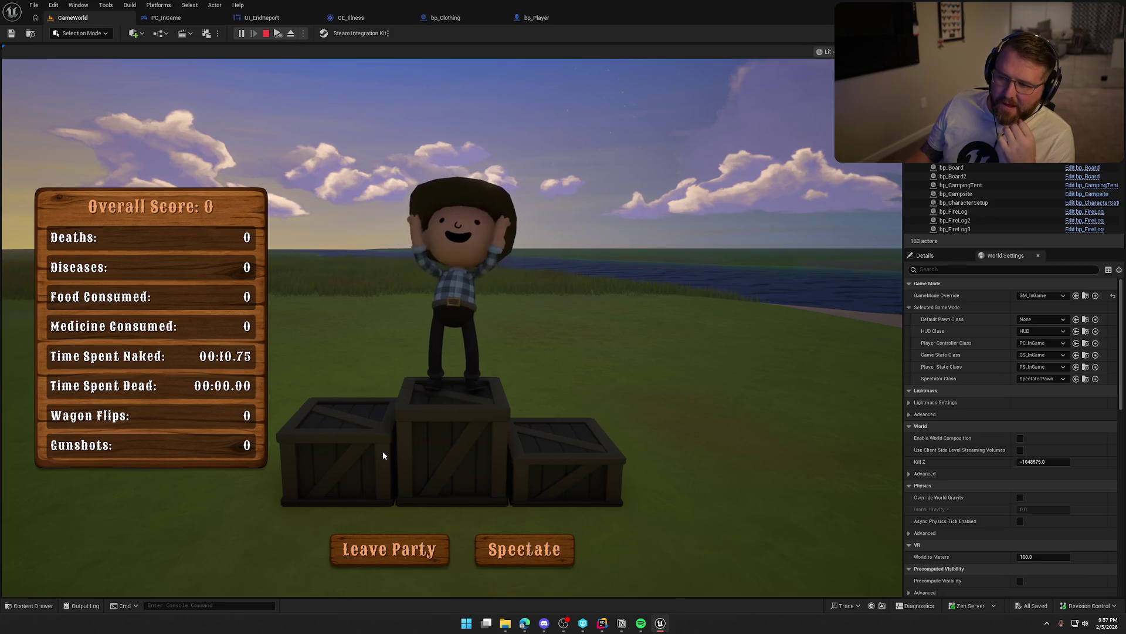
{"action": "key", "text": "Escape"}
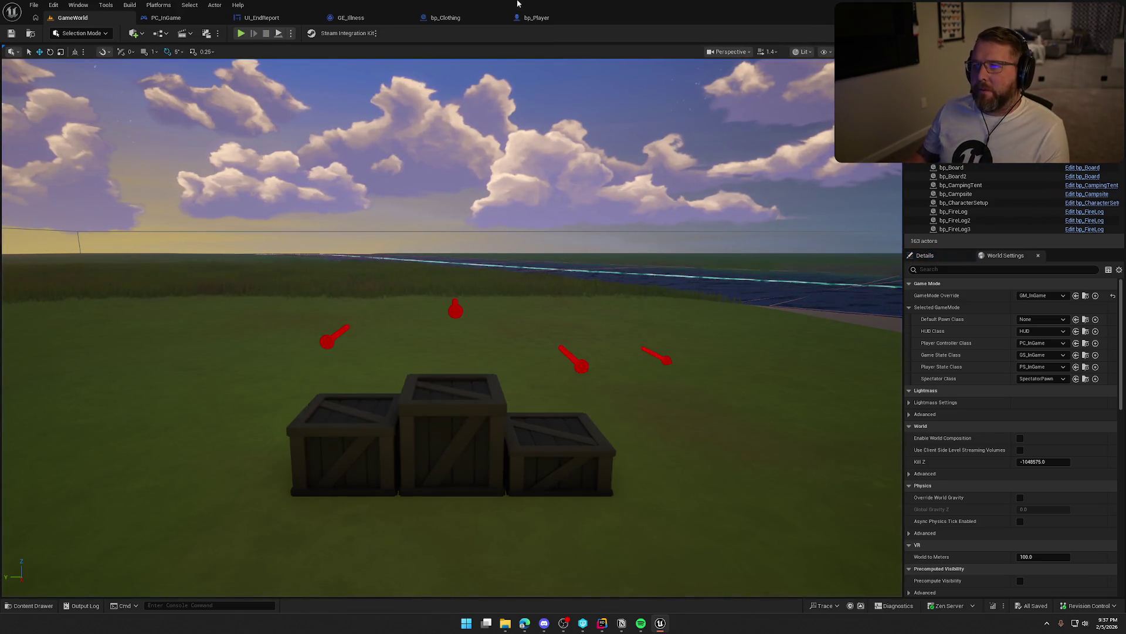
Open the bp_Food blueprint and bring its UseItem chain into view
{"action": "left_click", "coordinate": [451, 19]}
{"action": "key", "text": "ctrl+space"}
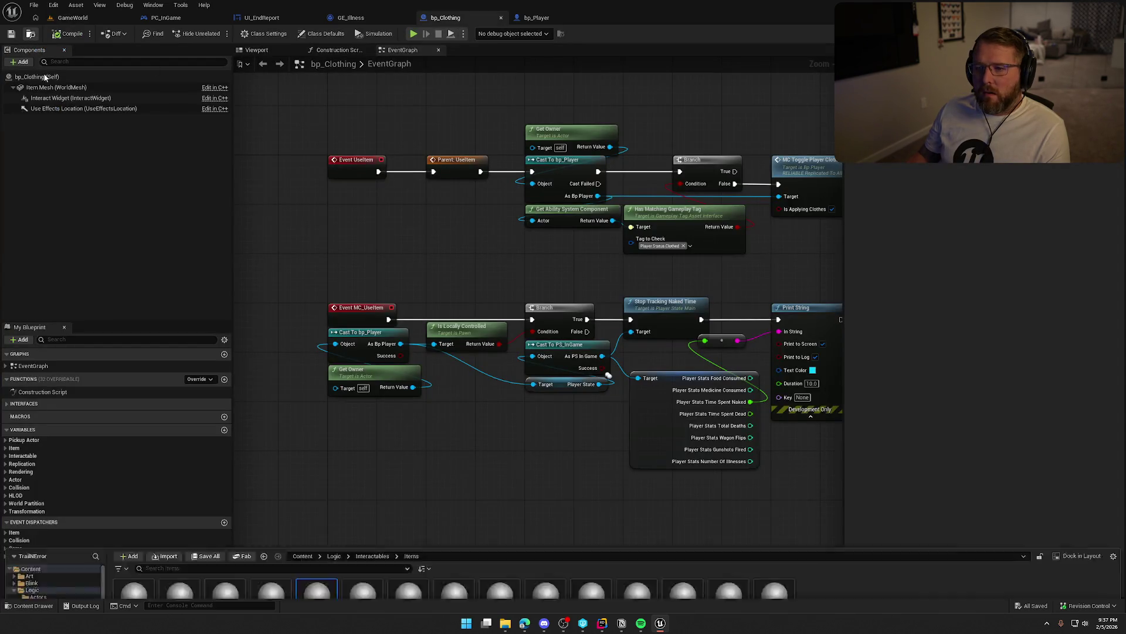
{"action": "double_click", "coordinate": [409, 452]}
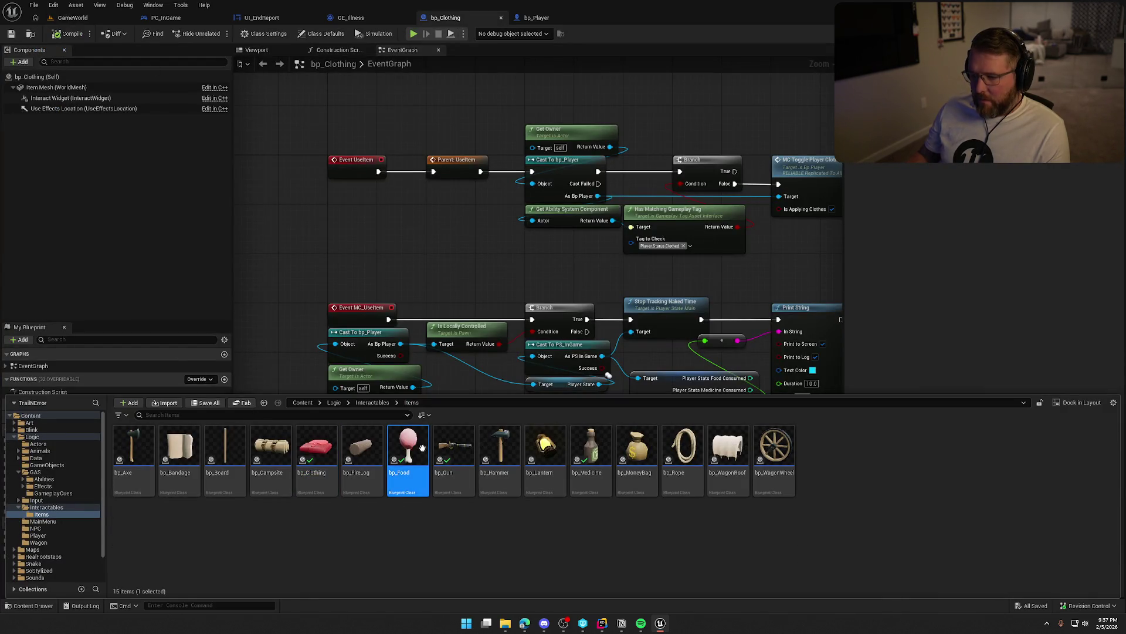
{"action": "mouse_move", "coordinate": [481, 391]}
{"action": "left_mouse_down"}
{"action": "mouse_move", "coordinate": [451, 469]}
{"action": "mouse_move", "coordinate": [433, 376]}
{"action": "mouse_move", "coordinate": [471, 416]}
{"action": "mouse_move", "coordinate": [477, 493]}
{"action": "left_mouse_up"}
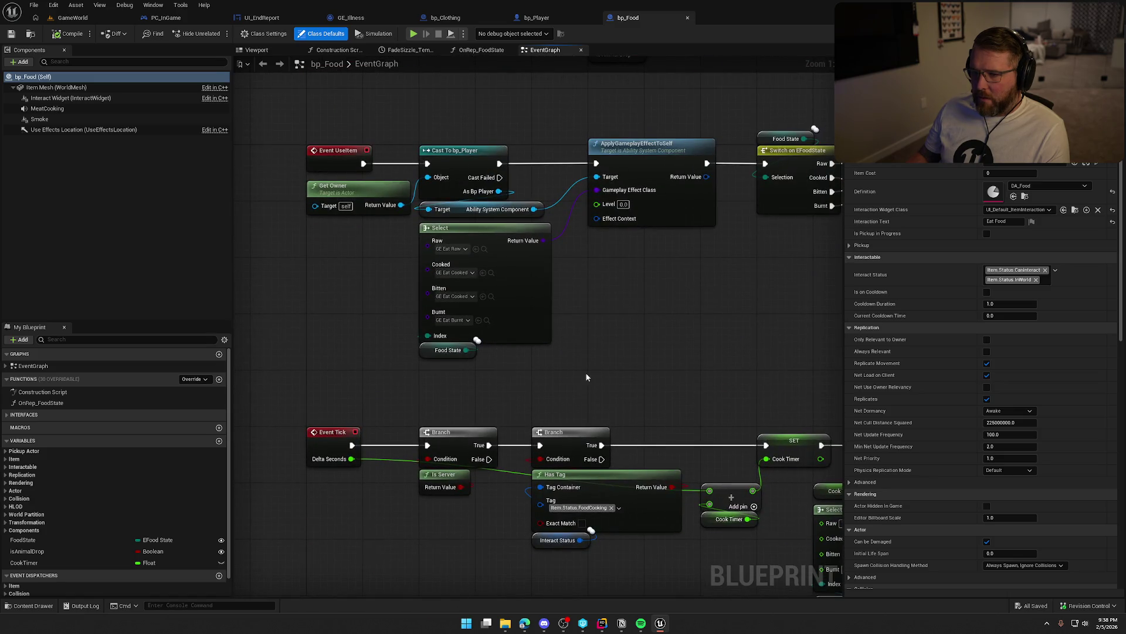
{"action": "left_click_drag", "start_coordinate": [586, 376], "coordinate": [546, 460]}
Move Get Owner above the cast and shift the UseItem chain right for space
{"action": "left_click_drag", "start_coordinate": [332, 273], "coordinate": [445, 202]}
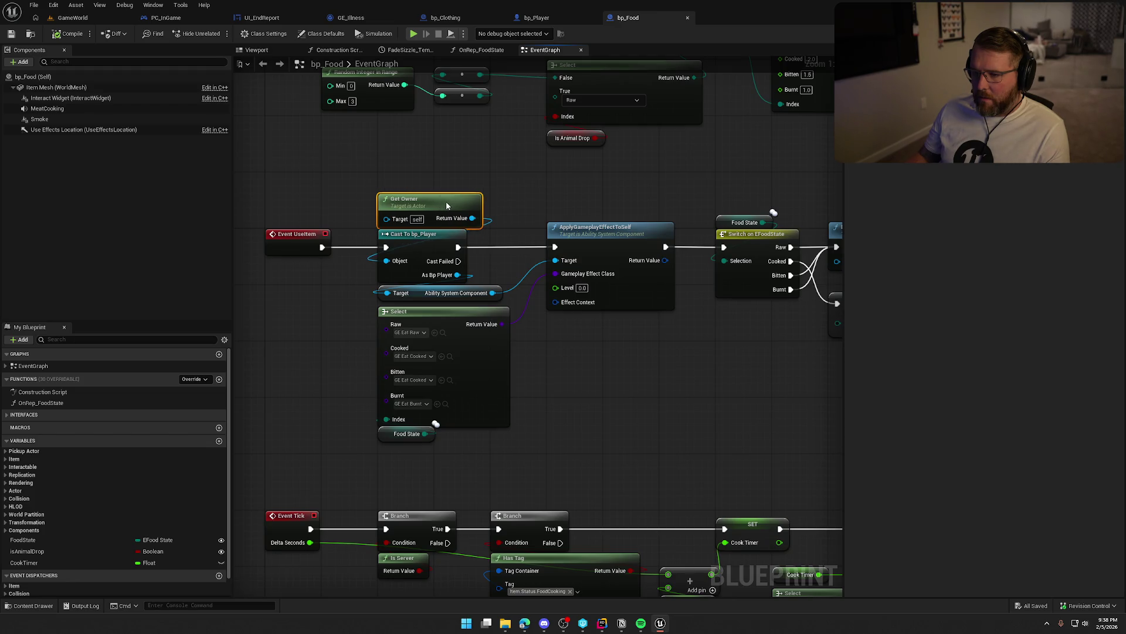
{"action": "mouse_move", "coordinate": [368, 178]}
{"action": "left_mouse_down"}
{"action": "mouse_move", "coordinate": [543, 448]}
{"action": "mouse_move", "coordinate": [860, 452]}
{"action": "mouse_move", "coordinate": [767, 448]}
{"action": "left_mouse_up"}
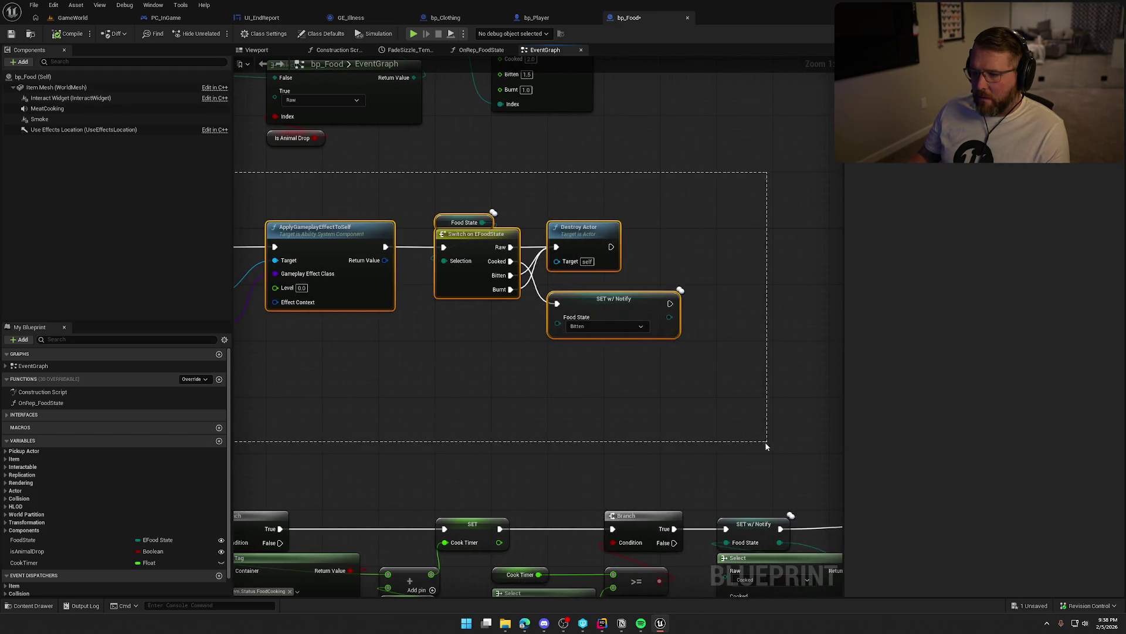
{"action": "left_click_drag", "start_coordinate": [517, 293], "coordinate": [570, 294]}
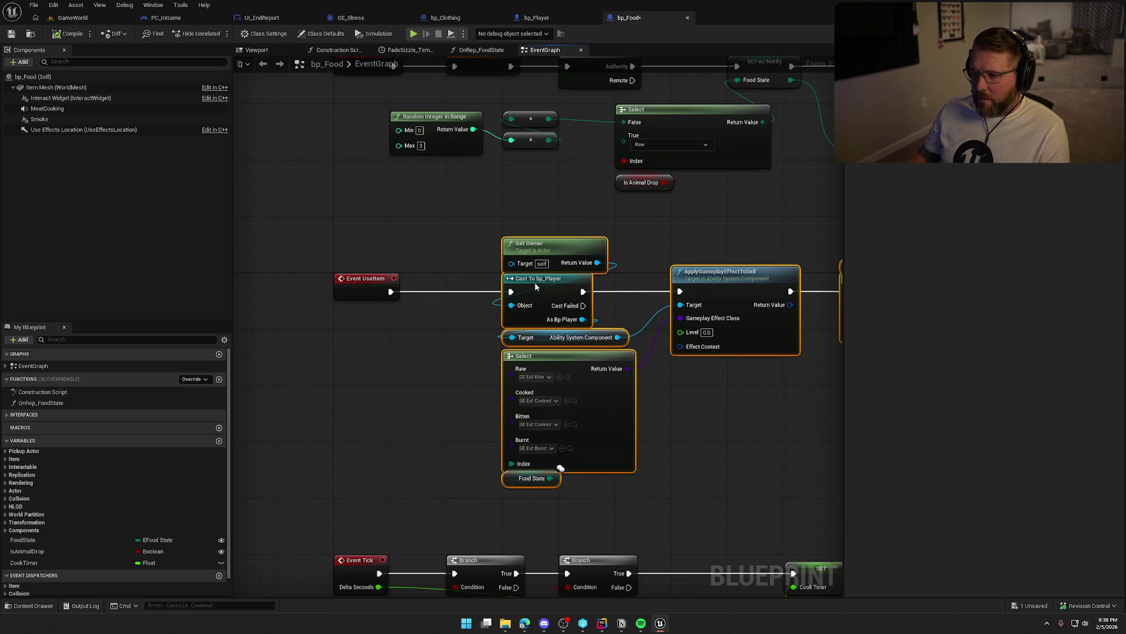
{"action": "left_click", "coordinate": [410, 247]}
Insert a Parent: UseItem call before Cast To bp_Player, save bp_Food, and open bp_Gun
{"action": "right_click", "coordinate": [376, 284]}
{"action": "left_click", "coordinate": [403, 366]}
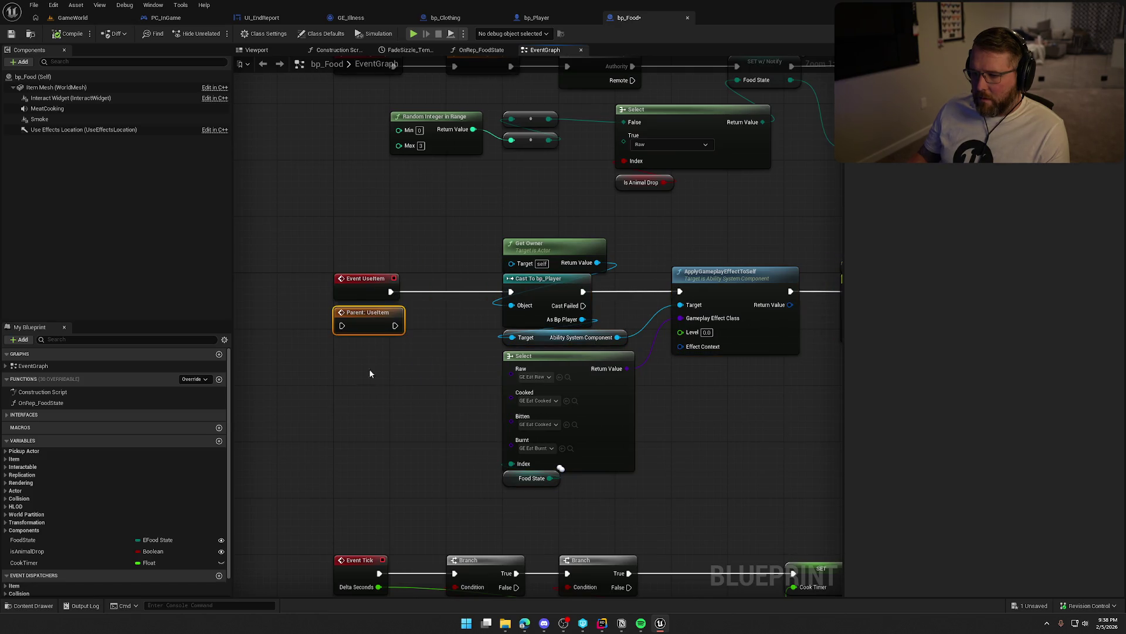
{"action": "left_click_drag", "start_coordinate": [341, 326], "coordinate": [413, 323]}
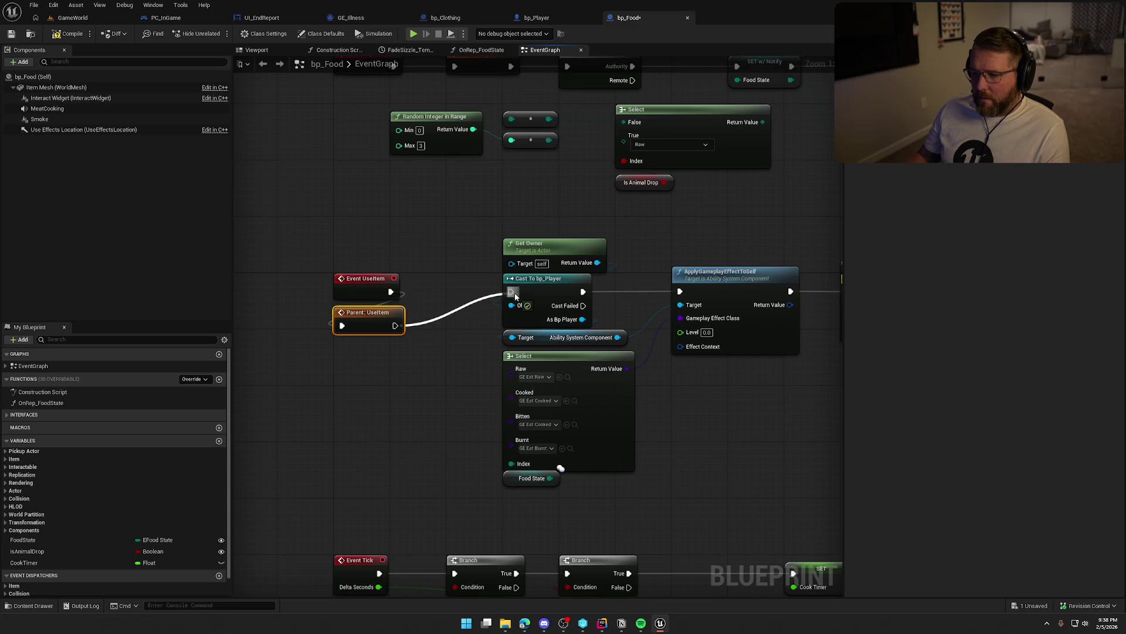
{"action": "left_click_drag", "start_coordinate": [515, 297], "coordinate": [512, 292]}
{"action": "left_click_drag", "start_coordinate": [365, 322], "coordinate": [457, 289]}
{"action": "left_click", "coordinate": [441, 335]}
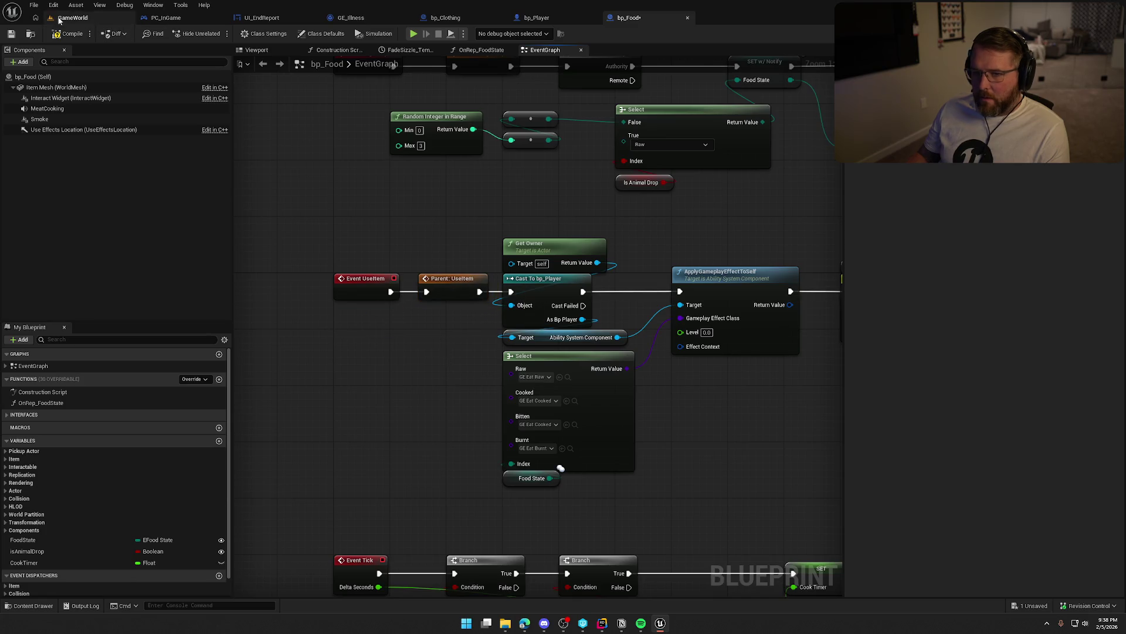
{"action": "key", "text": "ctrl+s"}
{"action": "key", "text": "ctrl+space"}
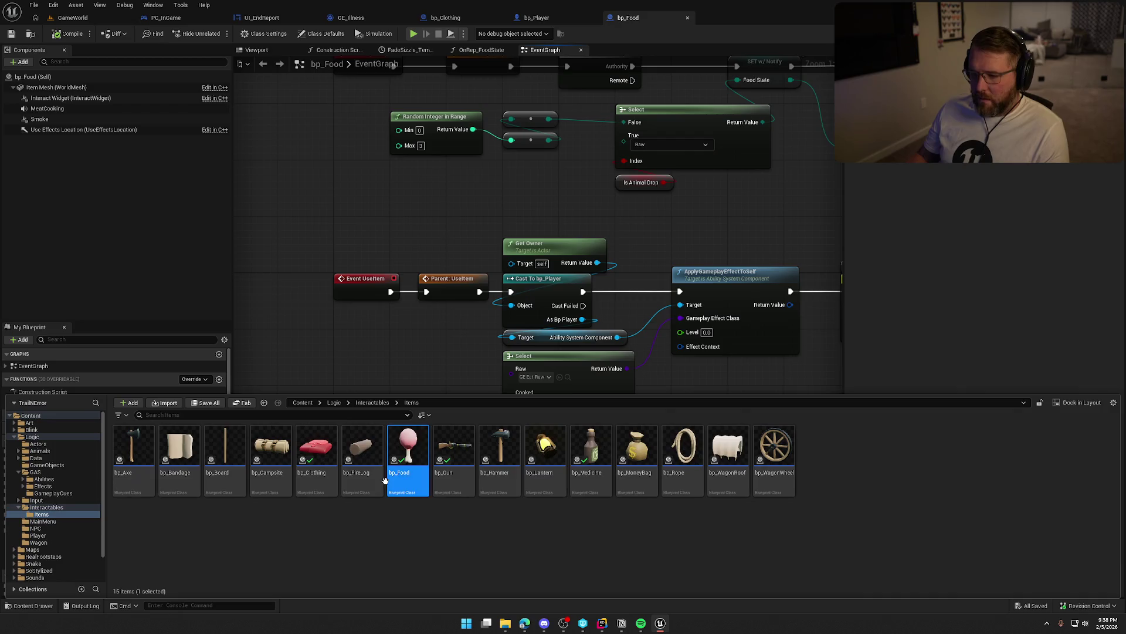
{"action": "double_click", "coordinate": [454, 462]}
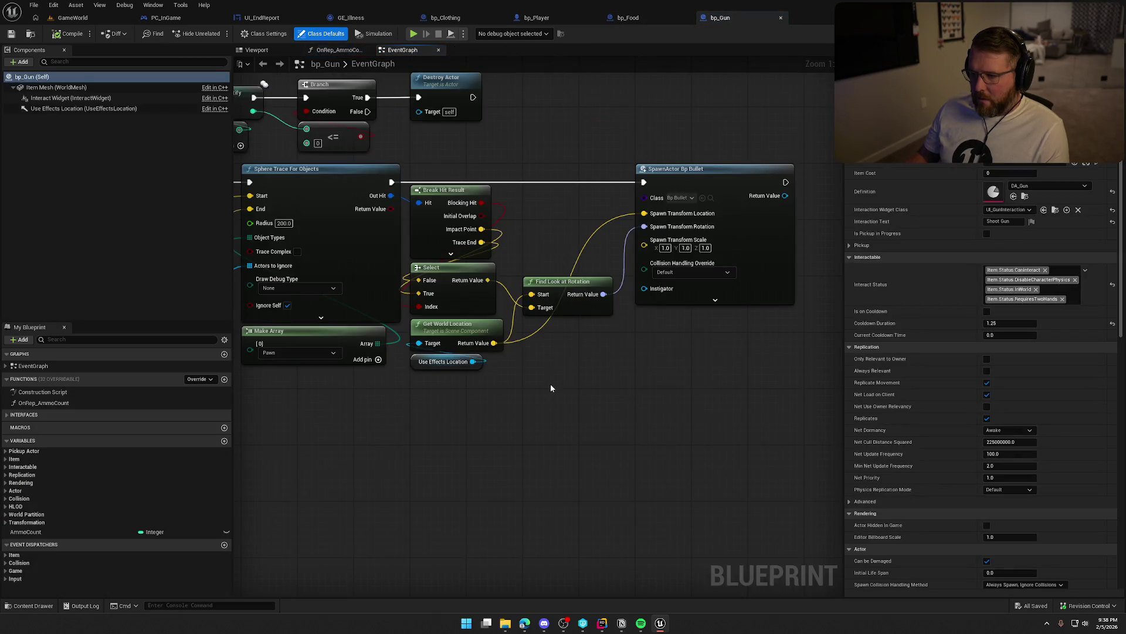
Look over bp_Gun's UseItem events and its montage and gunshot nodes
{"action": "left_click_drag", "start_coordinate": [551, 382], "coordinate": [739, 523]}
{"action": "mouse_move", "coordinate": [504, 234]}
{"action": "left_mouse_down"}
{"action": "mouse_move", "coordinate": [615, 300]}
{"action": "mouse_move", "coordinate": [692, 322]}
{"action": "mouse_move", "coordinate": [642, 117]}
{"action": "left_mouse_up"}
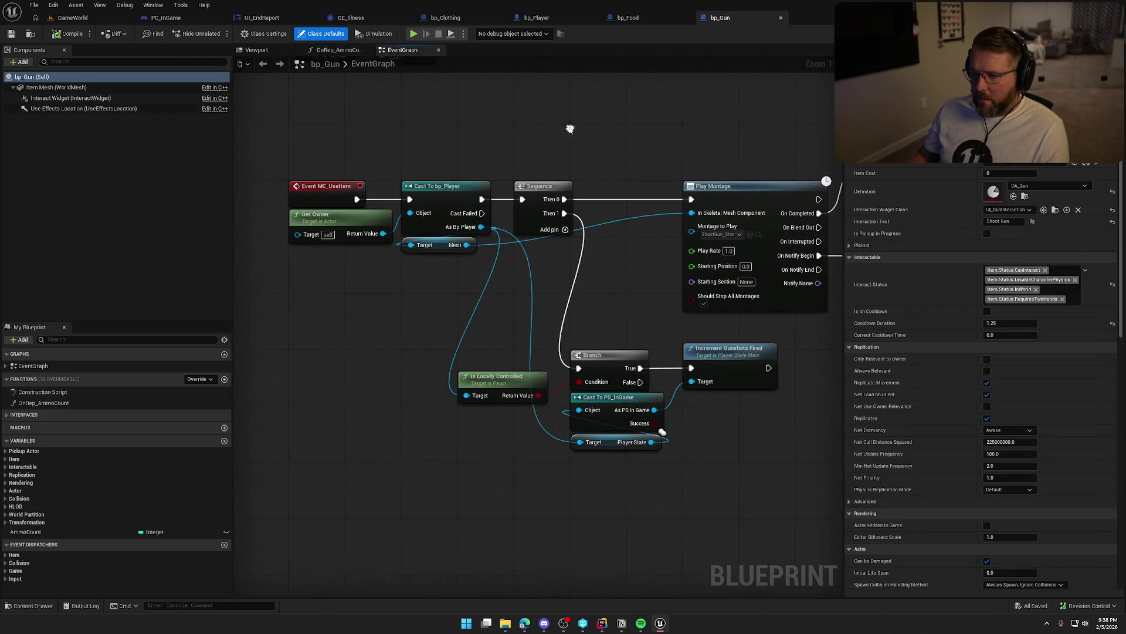
{"action": "mouse_move", "coordinate": [572, 124]}
{"action": "left_mouse_down"}
{"action": "mouse_move", "coordinate": [586, 312]}
{"action": "mouse_move", "coordinate": [586, 235]}
{"action": "left_mouse_up"}
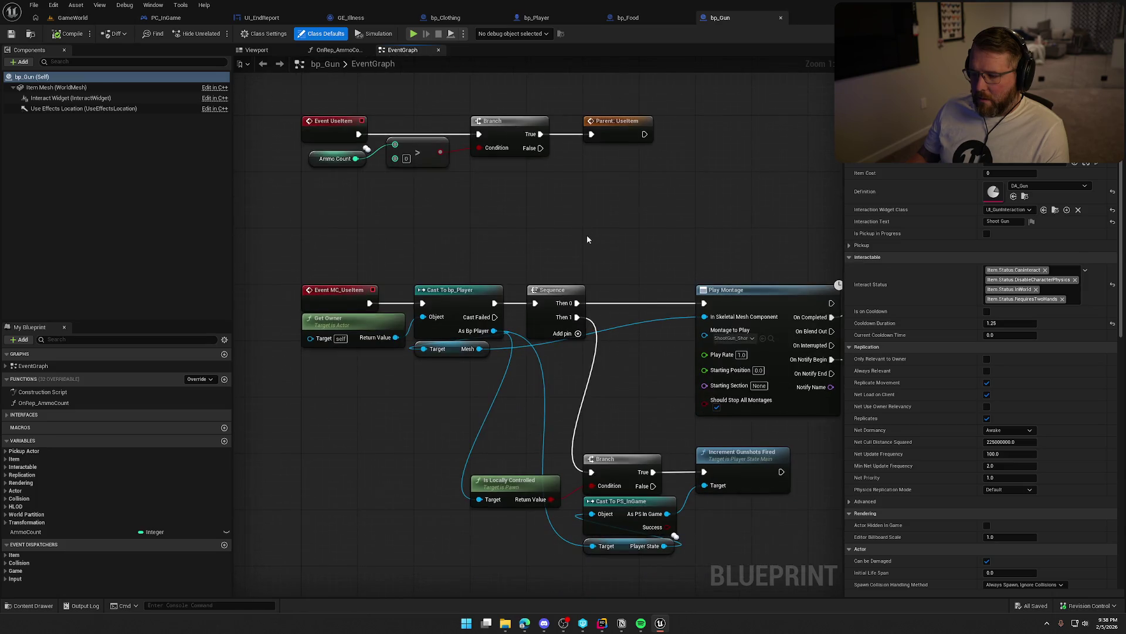
{"action": "left_click_drag", "start_coordinate": [616, 382], "coordinate": [498, 270]}
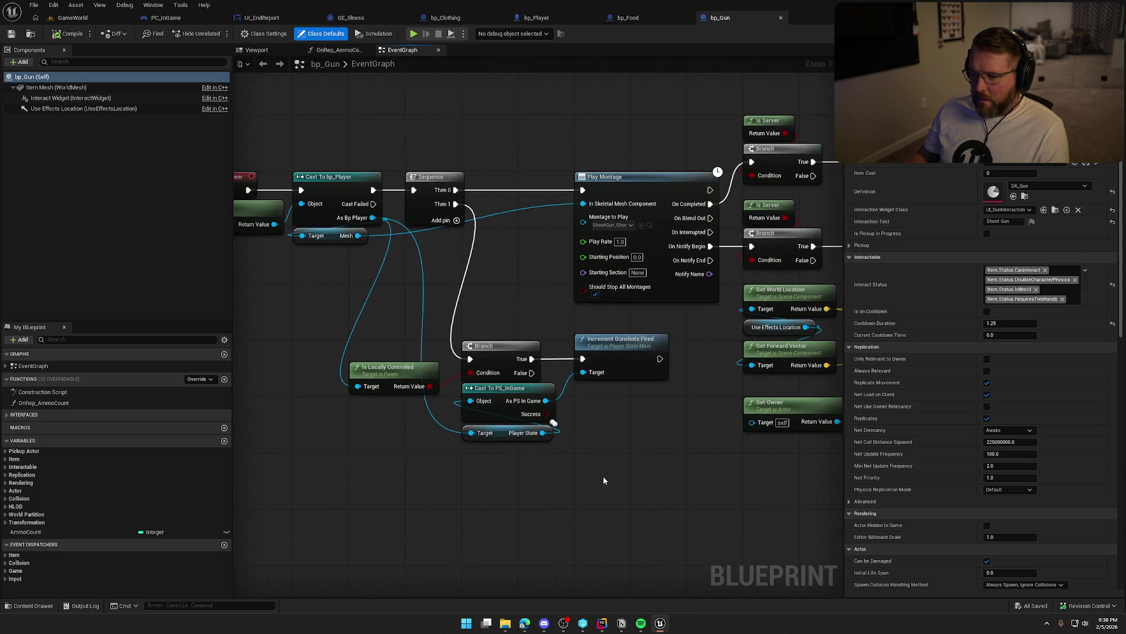
{"action": "left_click_drag", "start_coordinate": [603, 480], "coordinate": [434, 352]}
{"action": "left_click", "coordinate": [444, 297]}
Open bp_Medicine, reposition Get Owner, and shift the upper node chain right
{"action": "key", "text": "ctrl+space"}
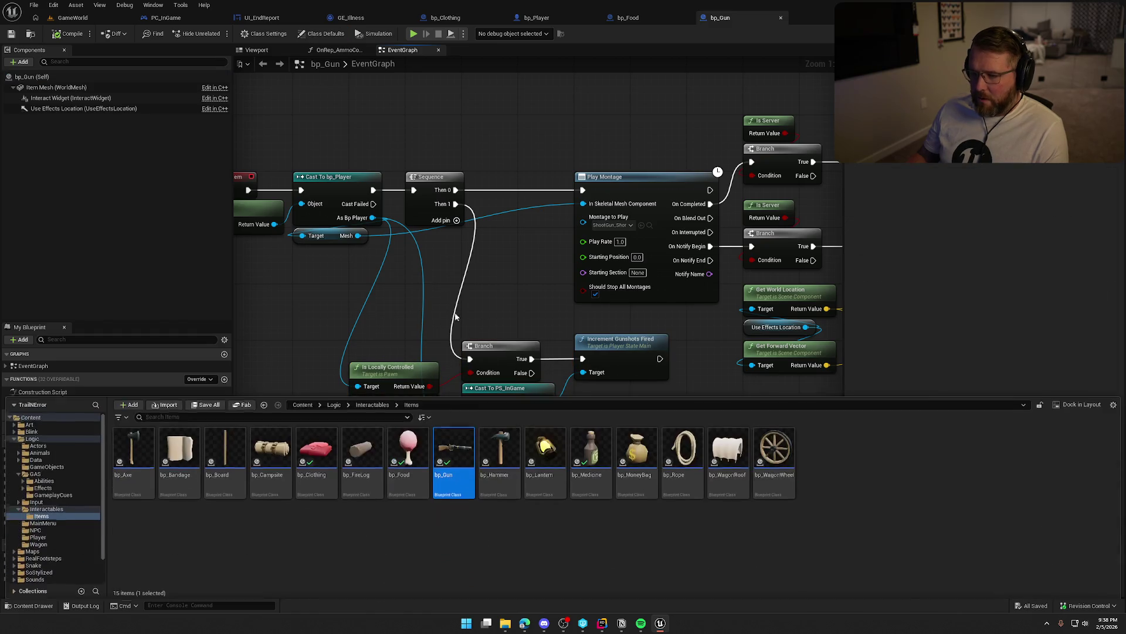
{"action": "left_click", "coordinate": [606, 440]}
{"action": "double_click", "coordinate": [607, 441]}
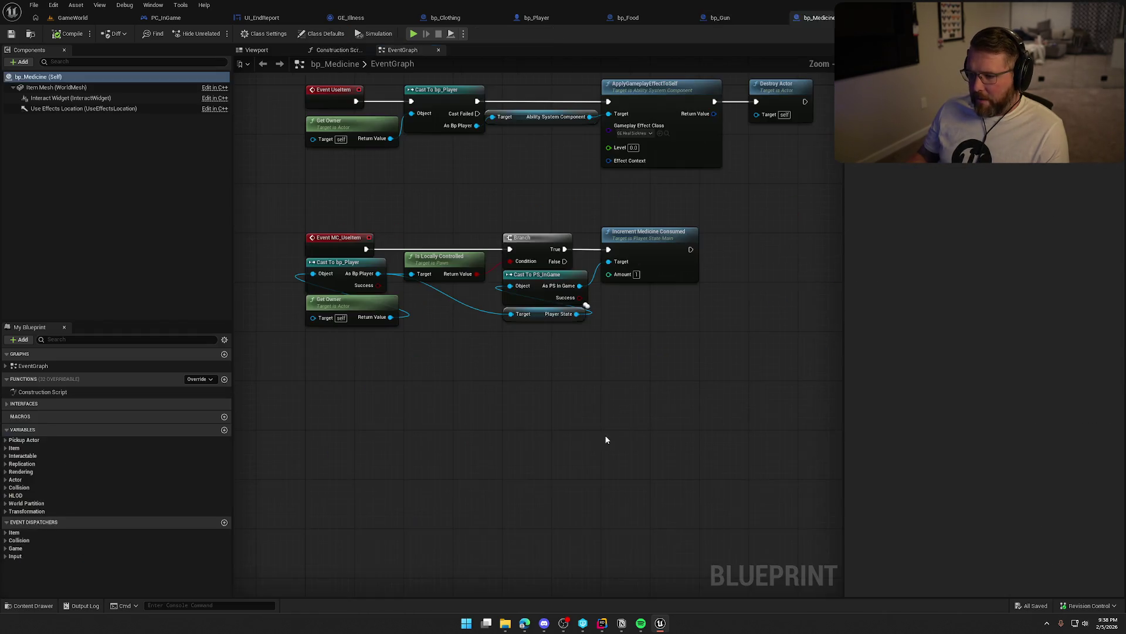
{"action": "left_click_drag", "start_coordinate": [379, 242], "coordinate": [472, 284]}
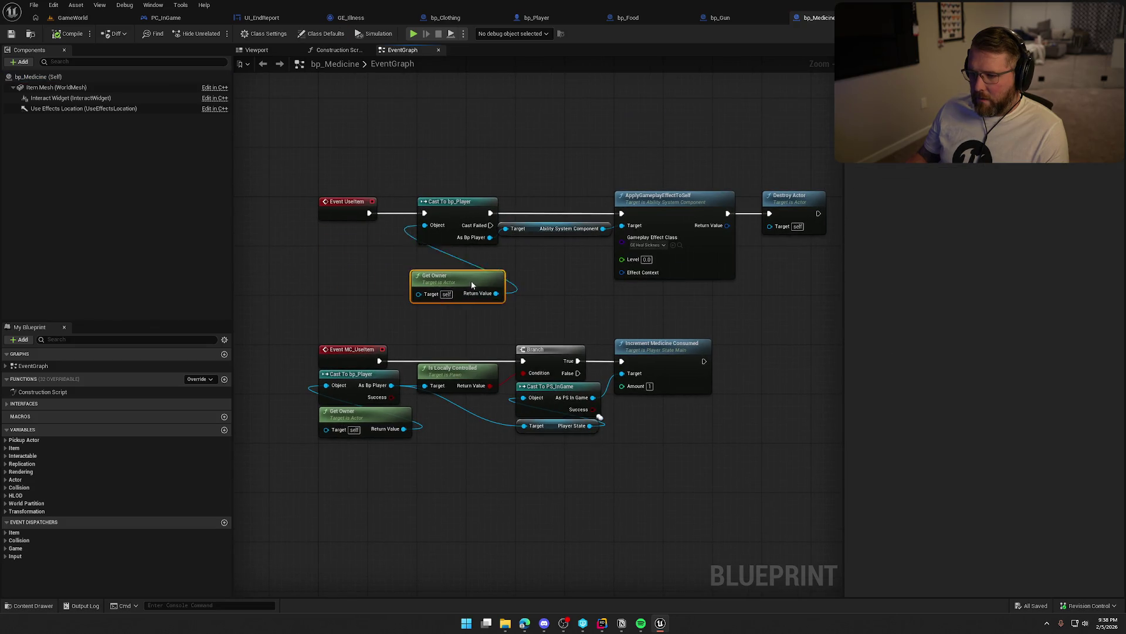
{"action": "mouse_move", "coordinate": [418, 176]}
{"action": "left_mouse_down"}
{"action": "mouse_move", "coordinate": [794, 311]}
{"action": "mouse_move", "coordinate": [833, 312]}
{"action": "left_mouse_up"}
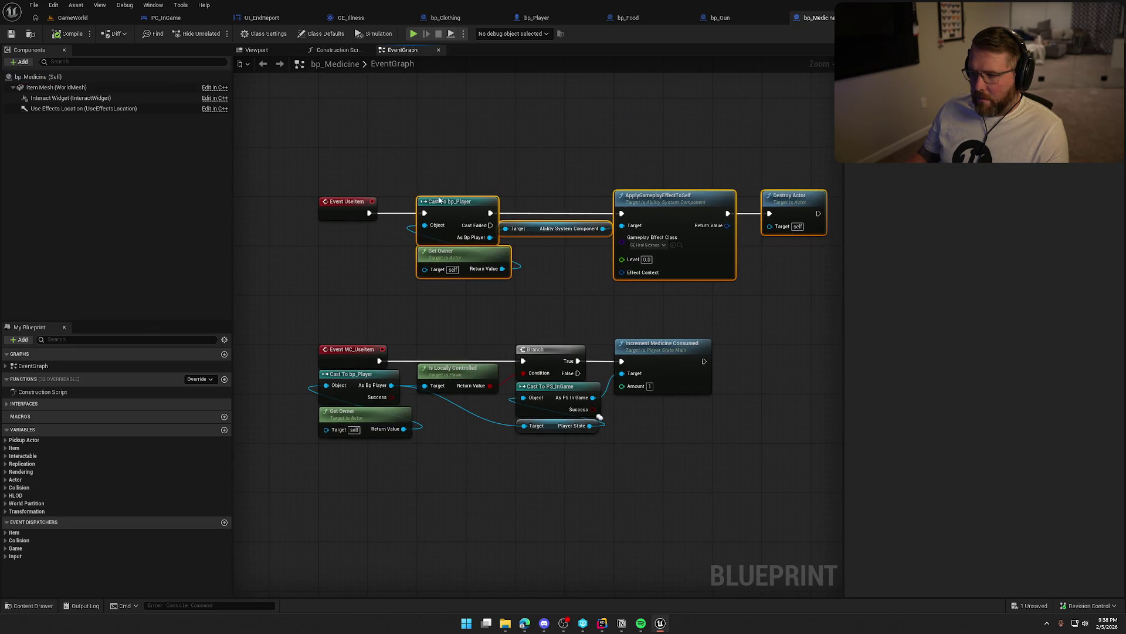
{"action": "mouse_move", "coordinate": [441, 207]}
{"action": "left_mouse_down"}
{"action": "mouse_move", "coordinate": [511, 202]}
{"action": "mouse_move", "coordinate": [496, 206]}
{"action": "left_mouse_up"}
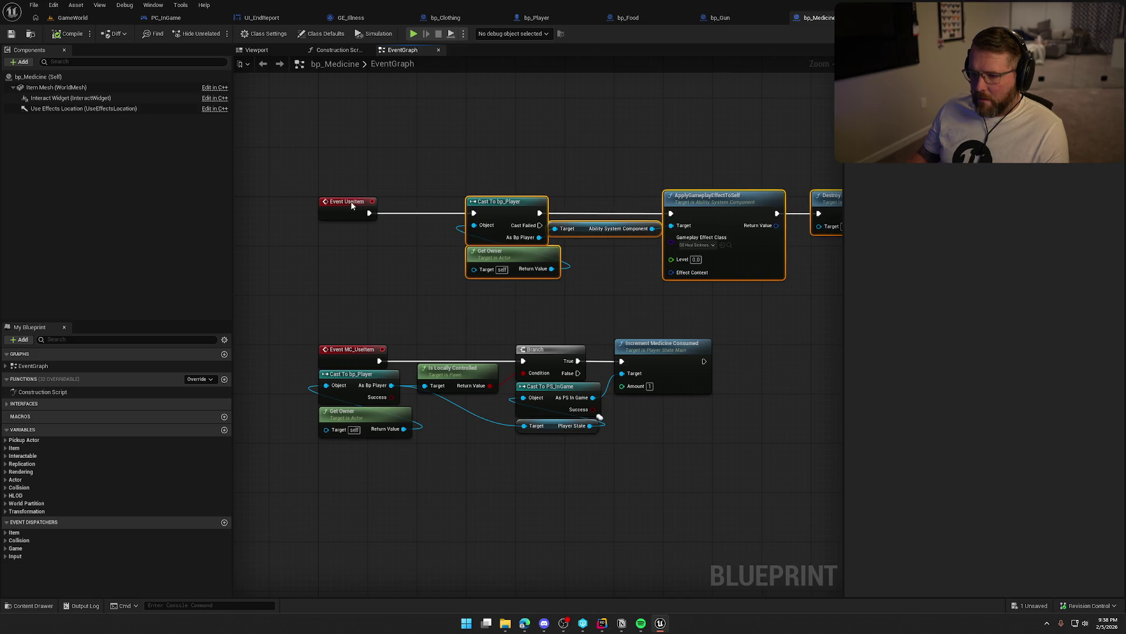
Add a Parent: UseItem call to Event UseItem and return to the GameWorld level
{"action": "right_click", "coordinate": [351, 201]}
{"action": "left_click", "coordinate": [402, 286]}
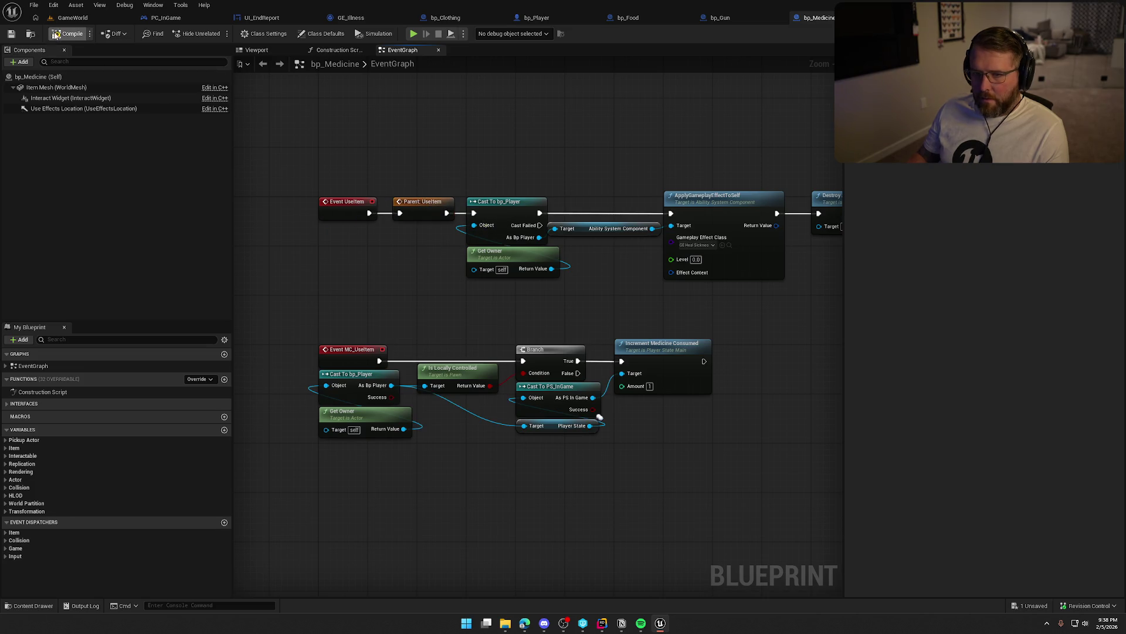
{"action": "key", "text": "ctrl+space"}
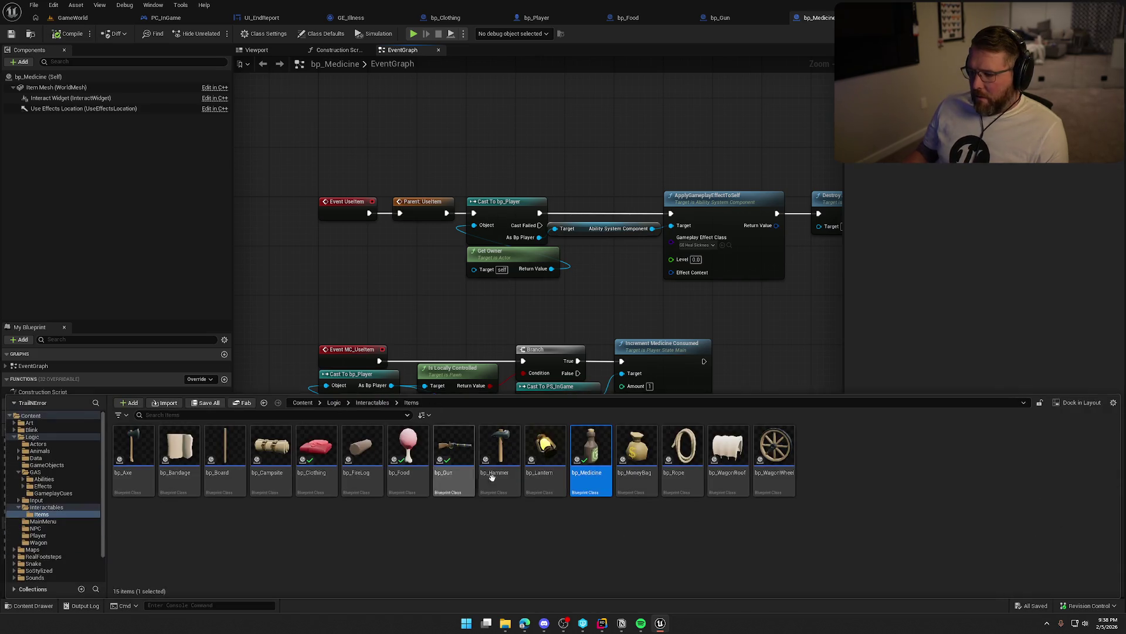
{"action": "left_click", "coordinate": [120, 18]}
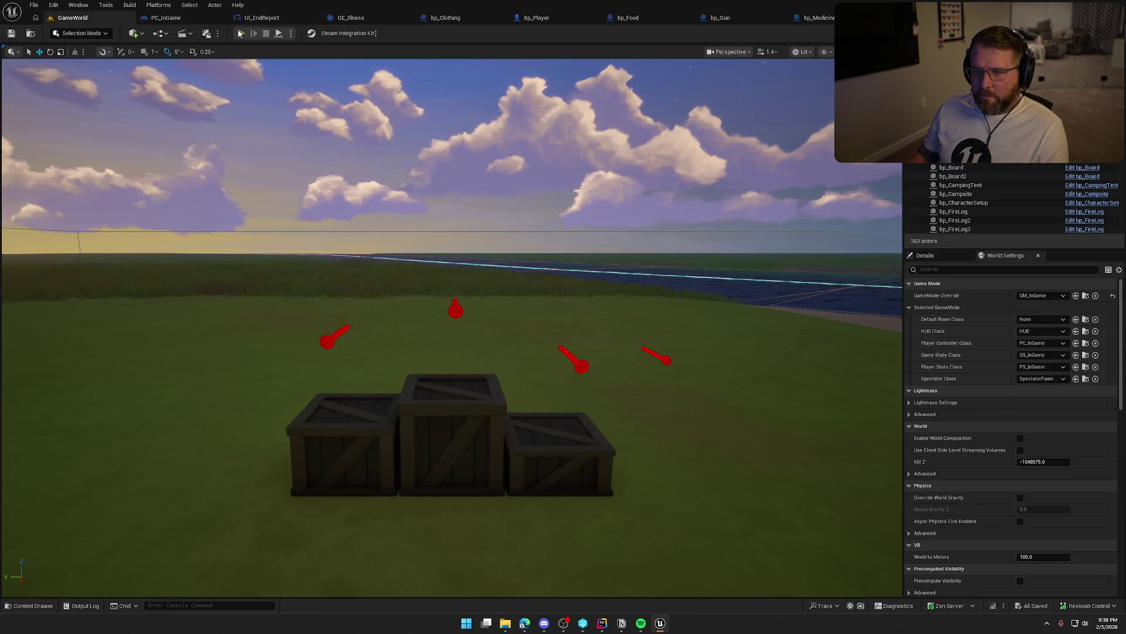
Start play, buy the $20 clothing and a $5 food item, and eat the food
{"action": "left_click", "coordinate": [240, 34]}
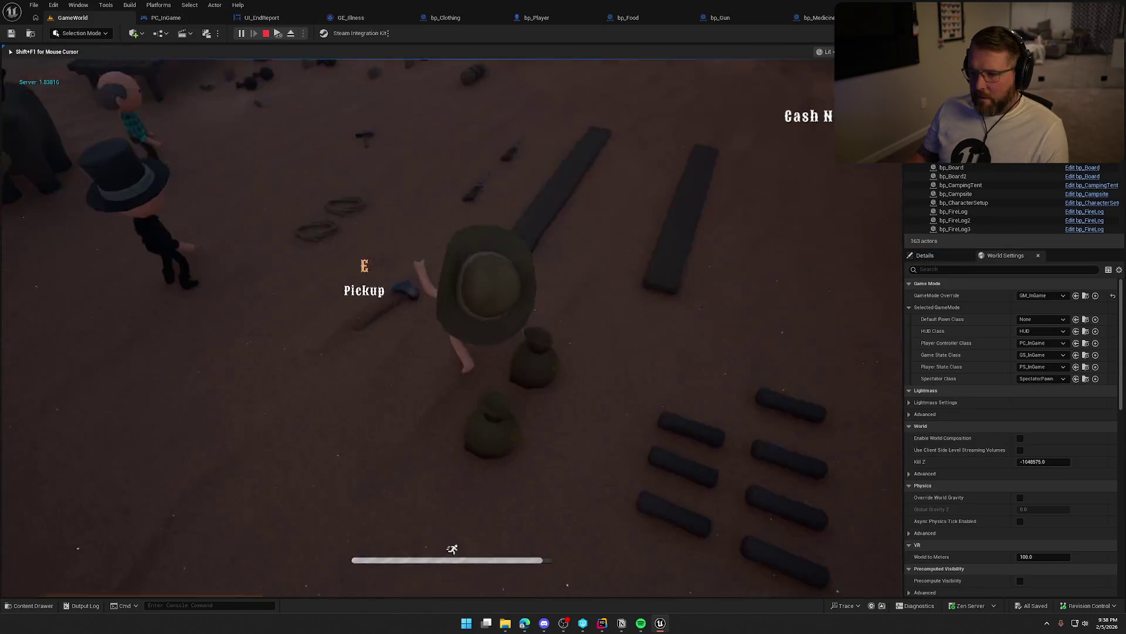
{"action": "key", "text": "shift+w"}
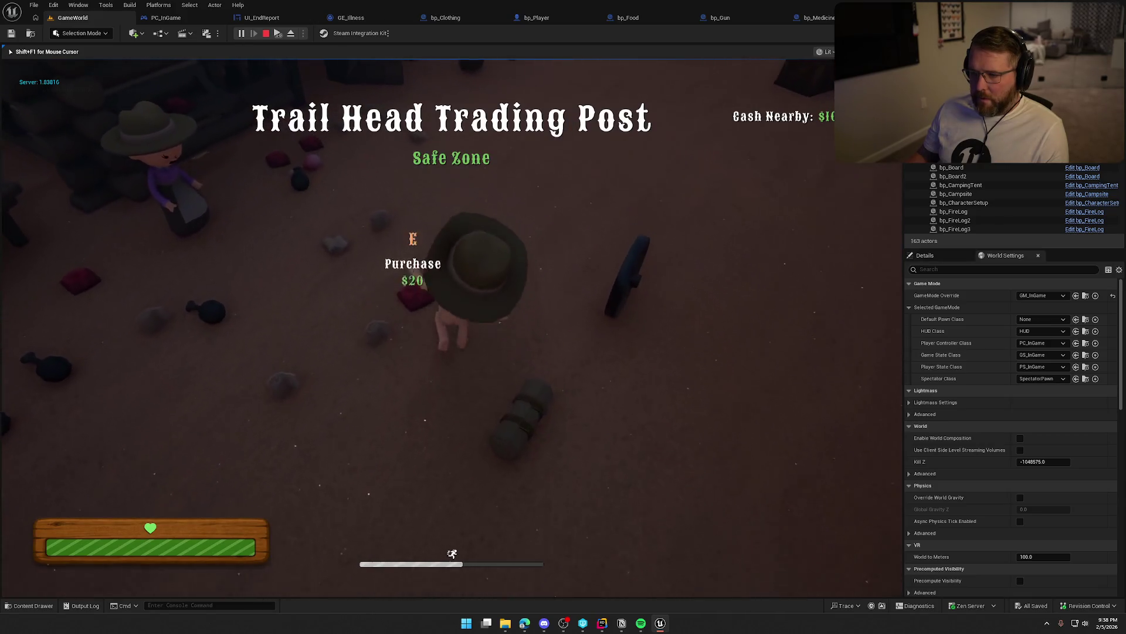
{"action": "key", "text": "e"}
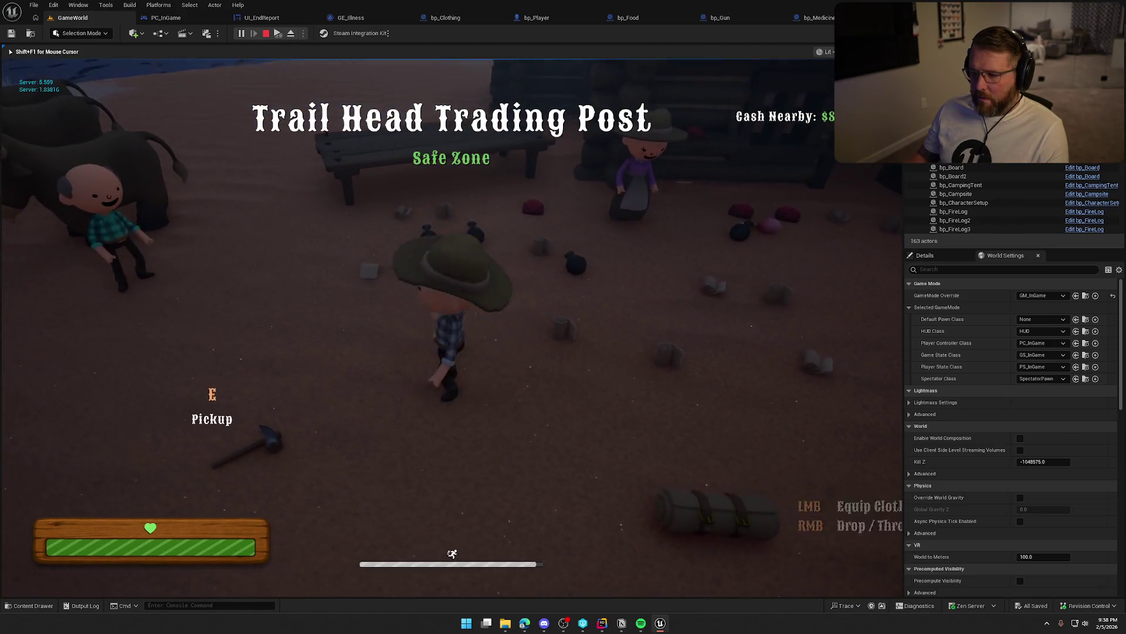
{"action": "key", "text": "shift+w"}
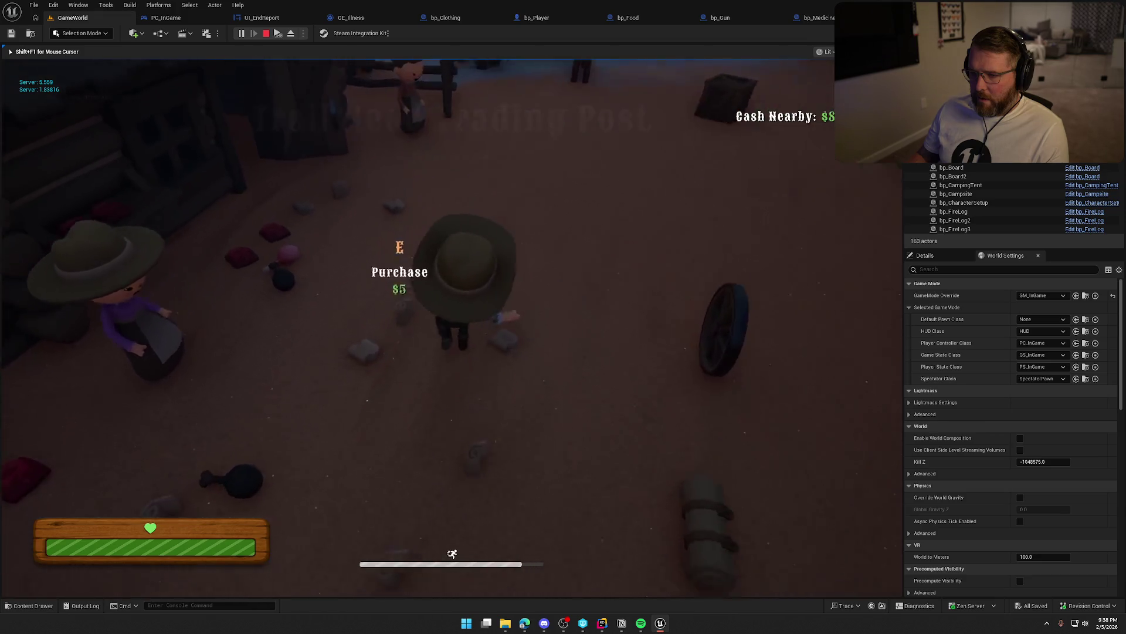
{"action": "key", "text": "w"}
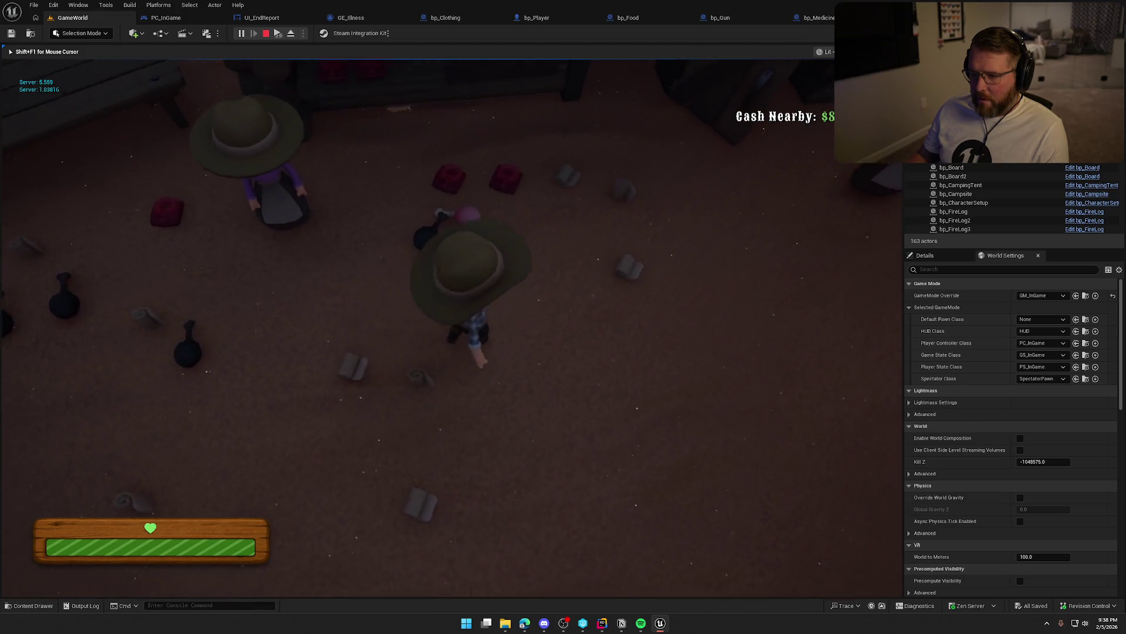
{"action": "key", "text": "w"}
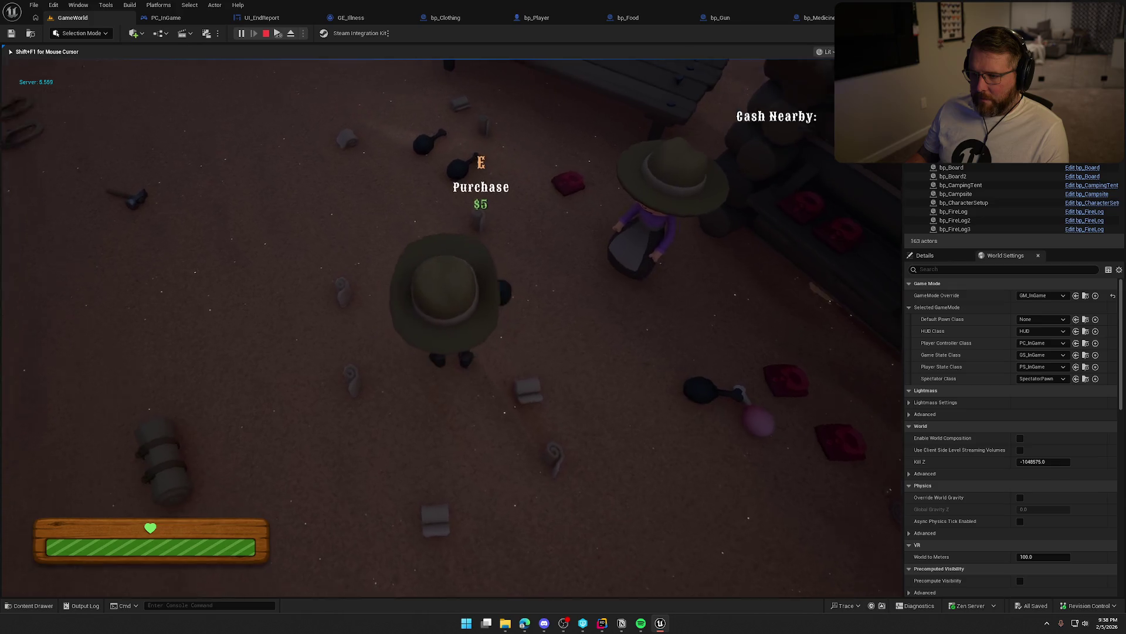
{"action": "key", "text": "w"}
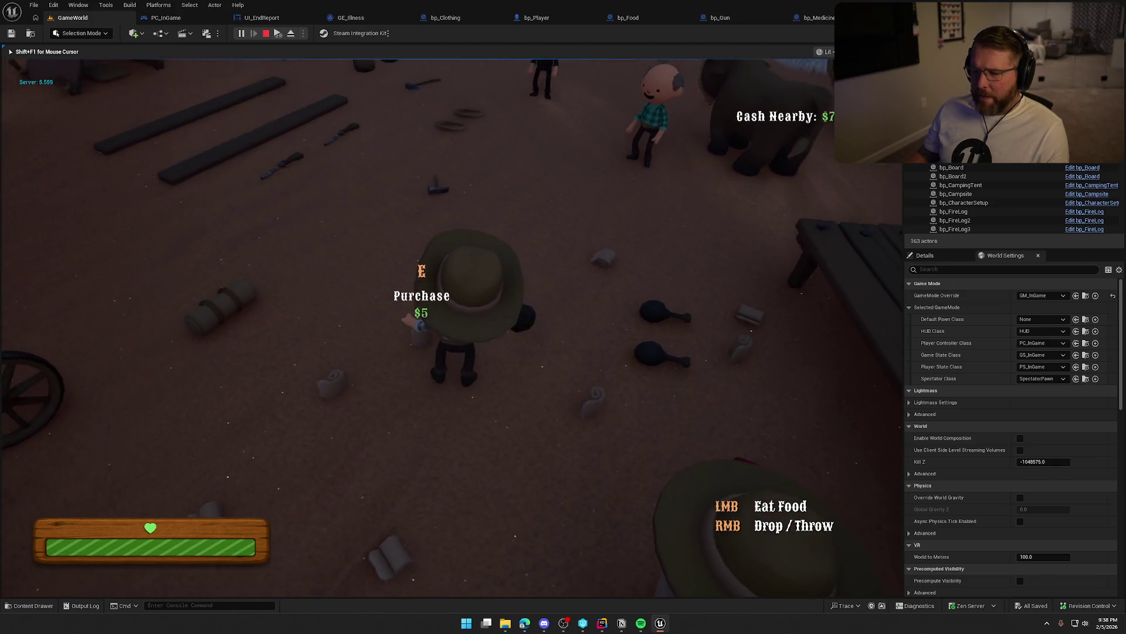
{"action": "key", "text": "w"}
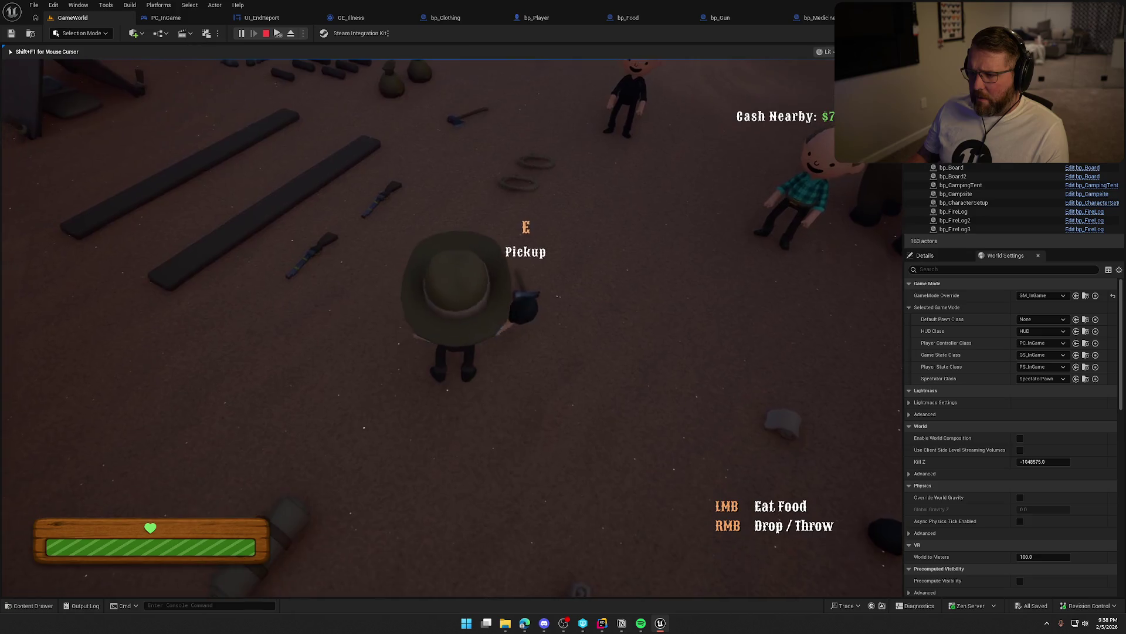
{"action": "key", "text": "s"}
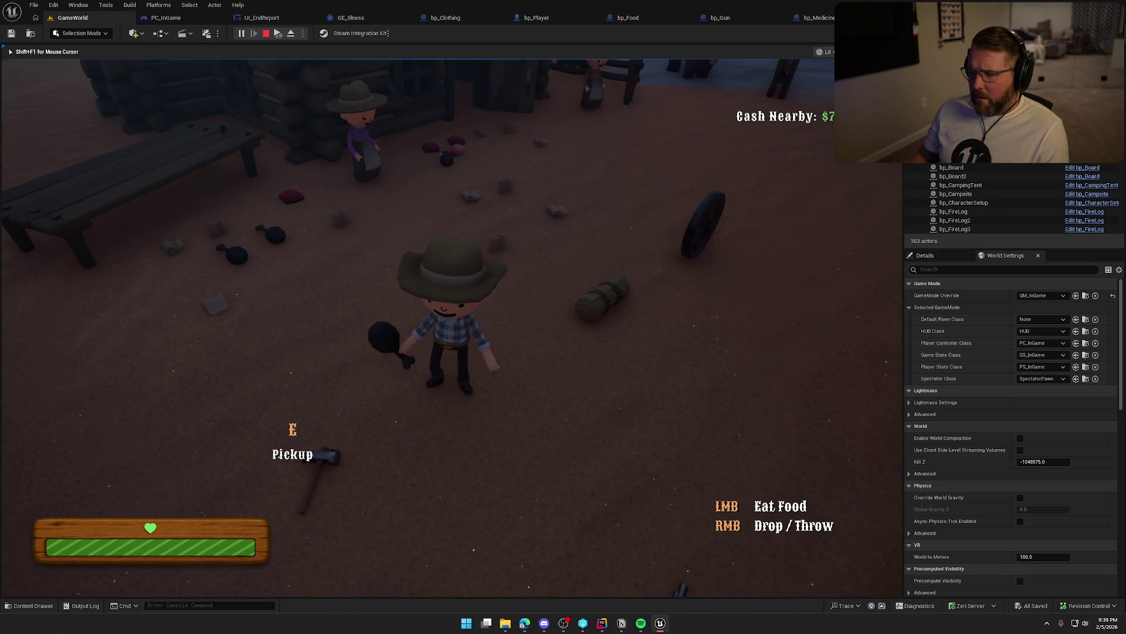
{"action": "left_click", "coordinate": [452, 328]}
{"action": "key", "text": "w"}
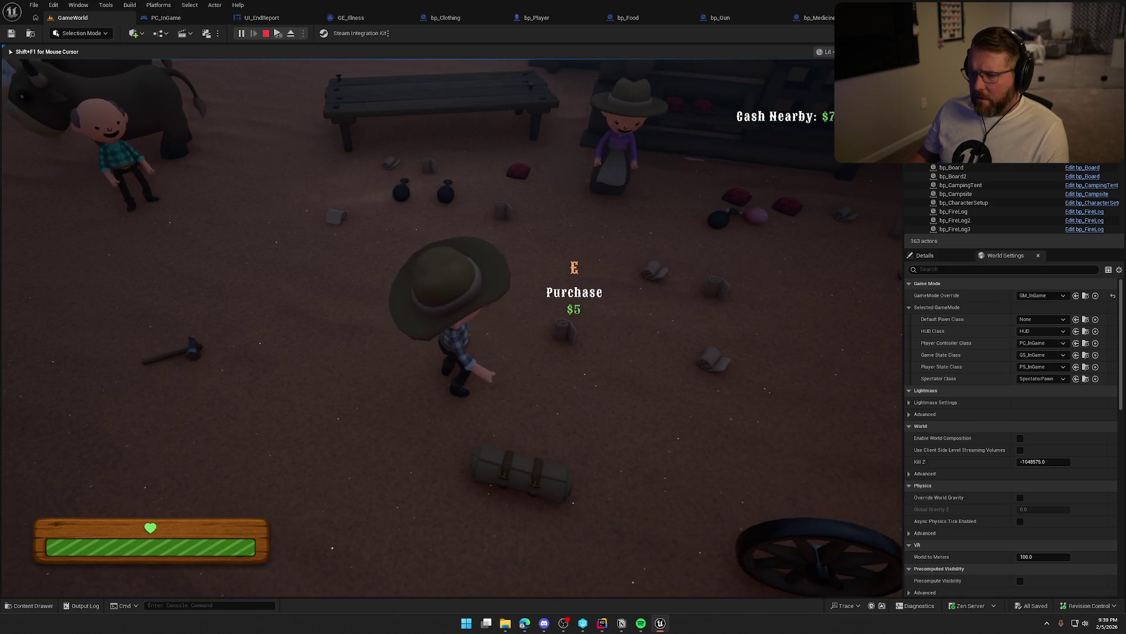
Sprint along the shore firing the gun three times, then throw the gun down
{"action": "key", "text": "shift+w"}
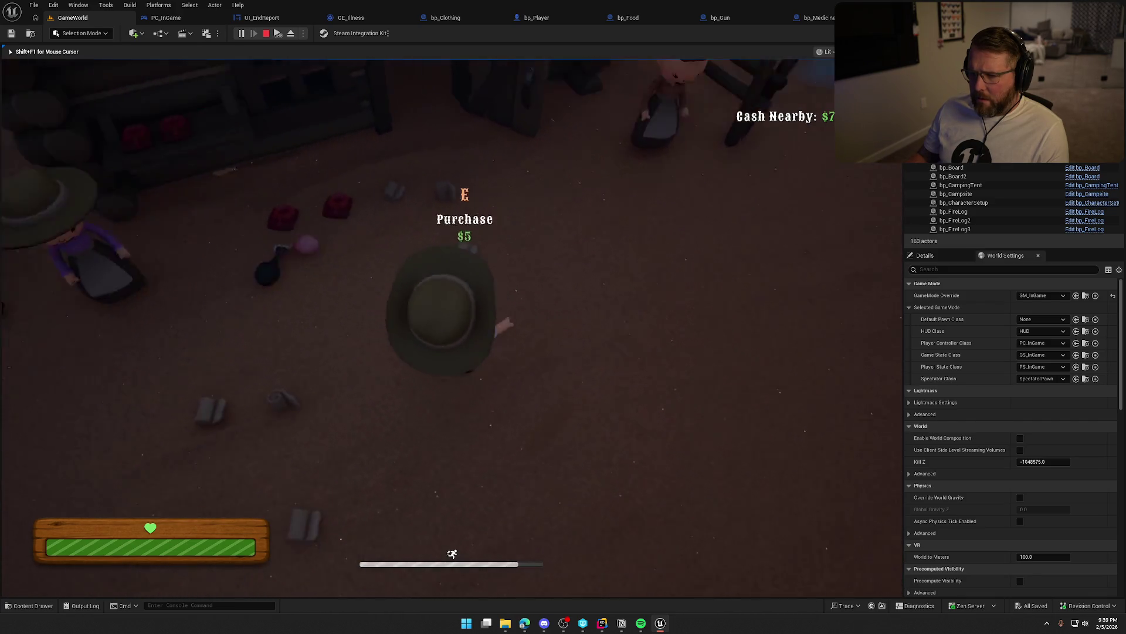
{"action": "key", "text": "w"}
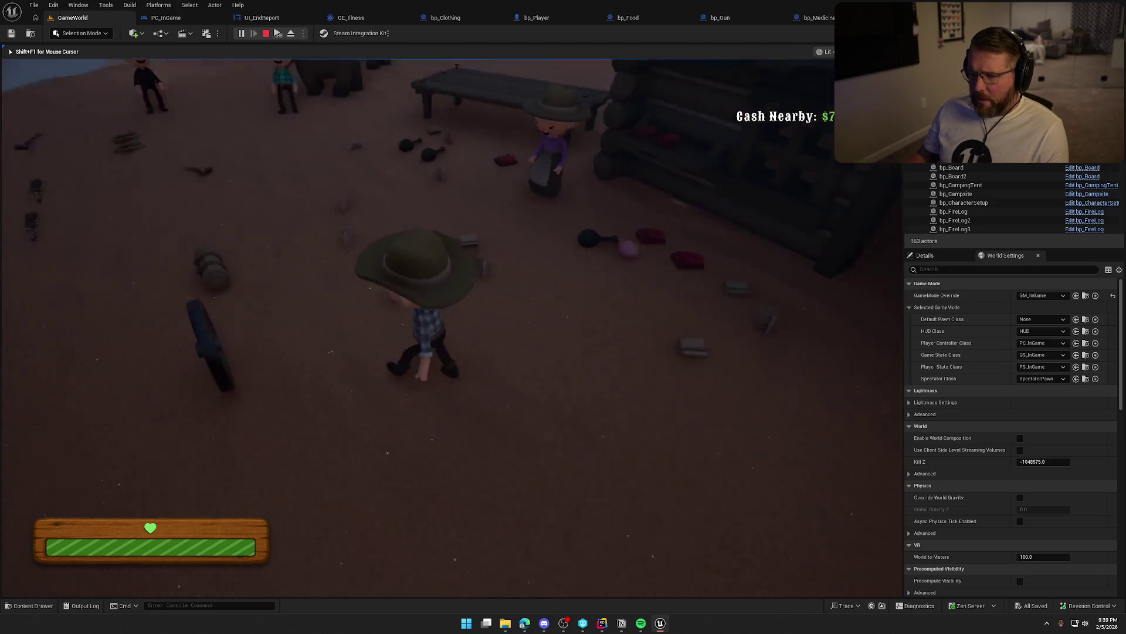
{"action": "key", "text": "w"}
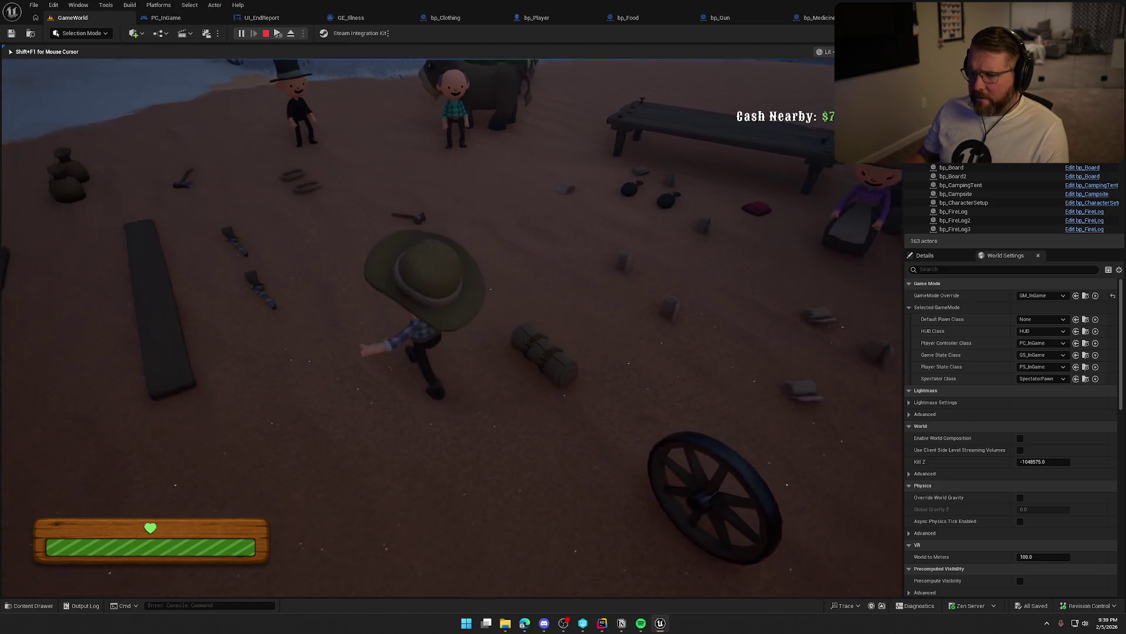
{"action": "key", "text": "shift+w"}
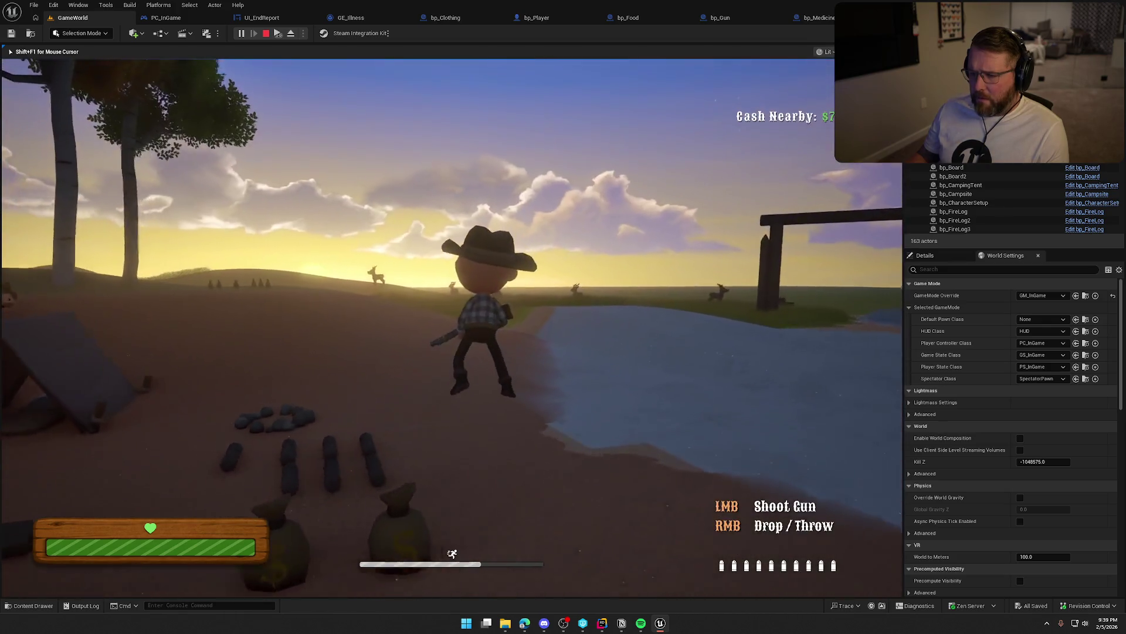
{"action": "key", "text": "w"}
{"action": "left_click", "coordinate": [452, 327]}
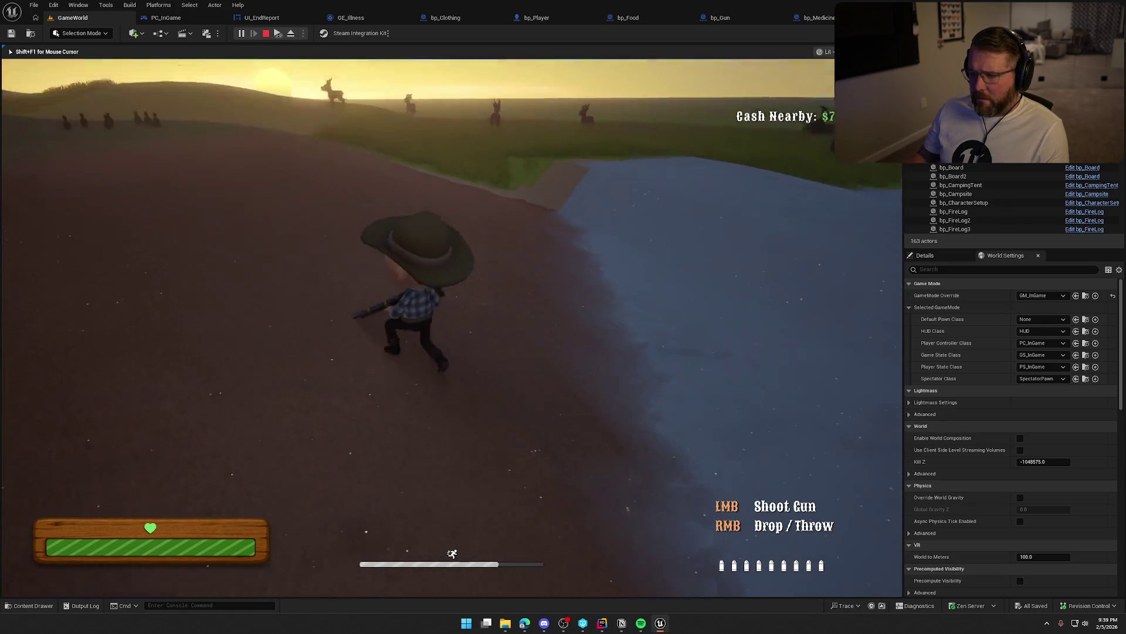
{"action": "key", "text": "shift+w"}
{"action": "key", "text": "shift+w"}
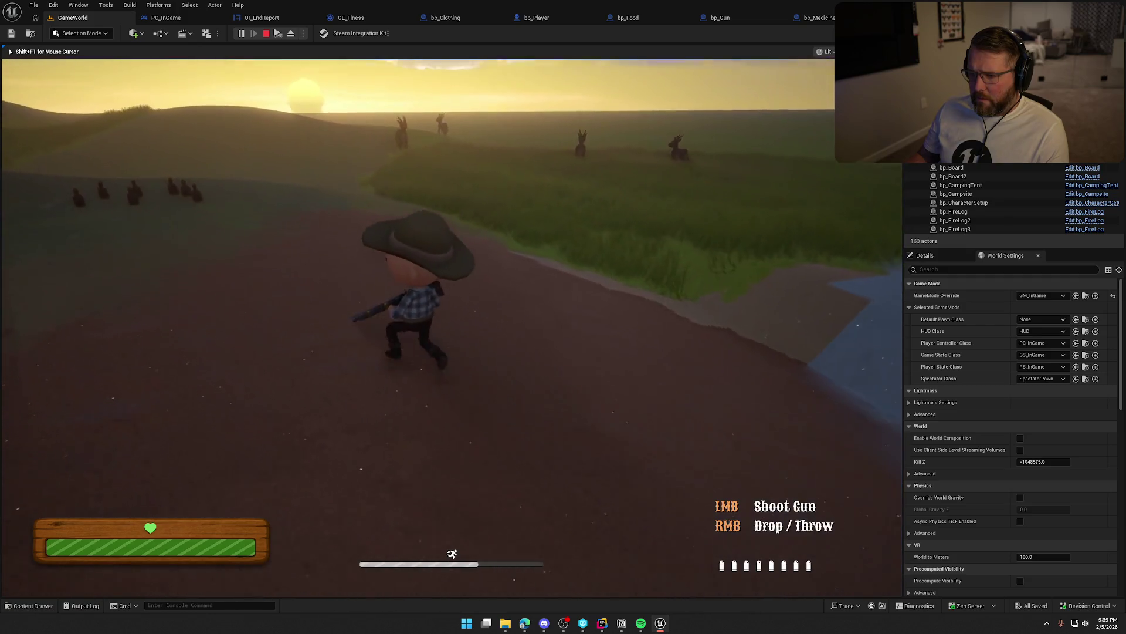
{"action": "left_click", "coordinate": [452, 328]}
{"action": "key", "text": "w"}
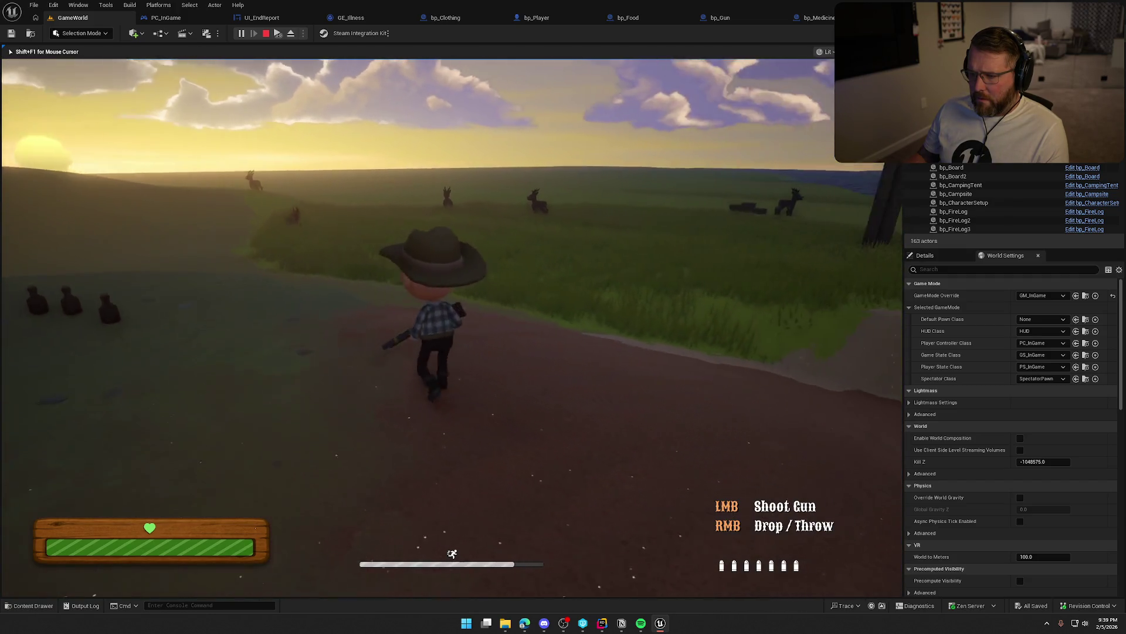
{"action": "left_click", "coordinate": [452, 327]}
{"action": "key", "text": "shift+w"}
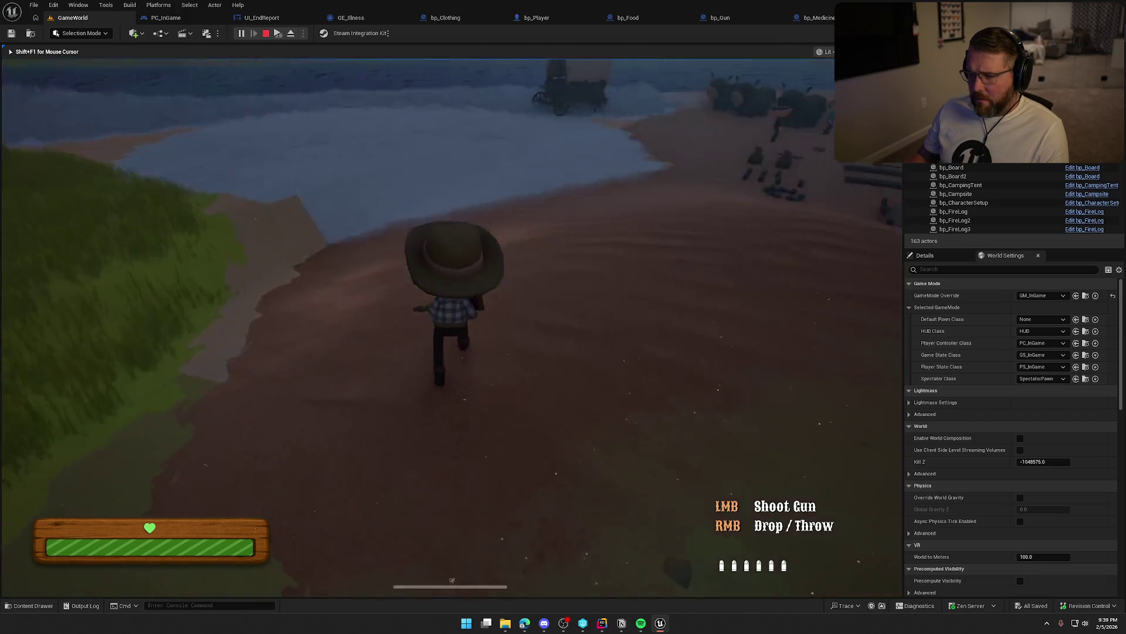
{"action": "right_click", "coordinate": [452, 328]}
Pick up and wear the red clothing, walk to the gate for the report, then restart play
{"action": "key", "text": "shift+w"}
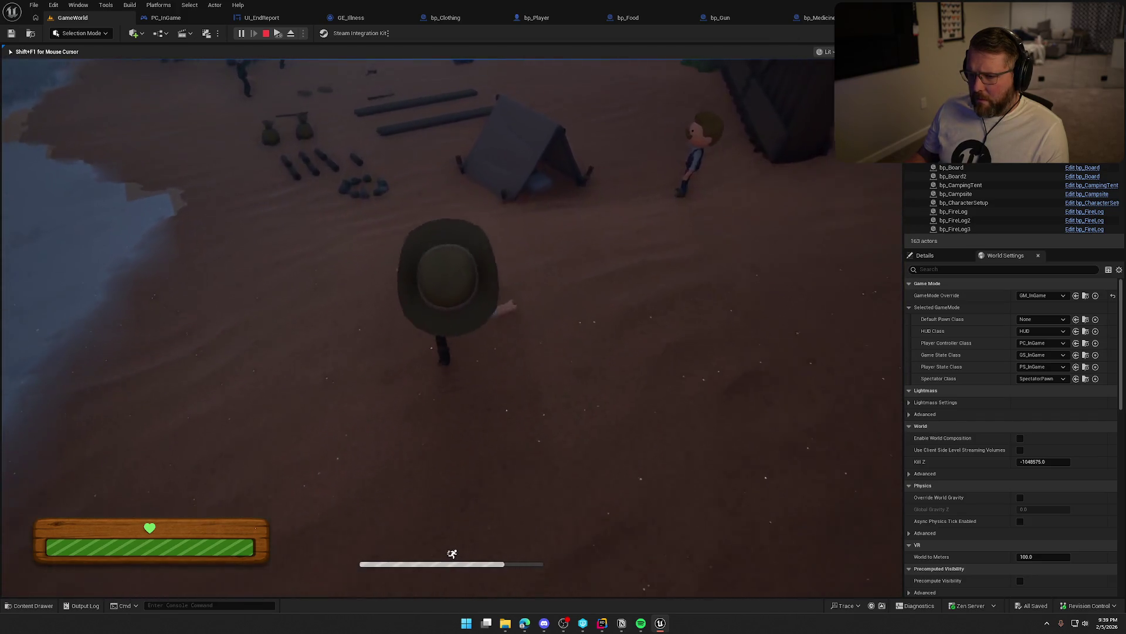
{"action": "key", "text": "w"}
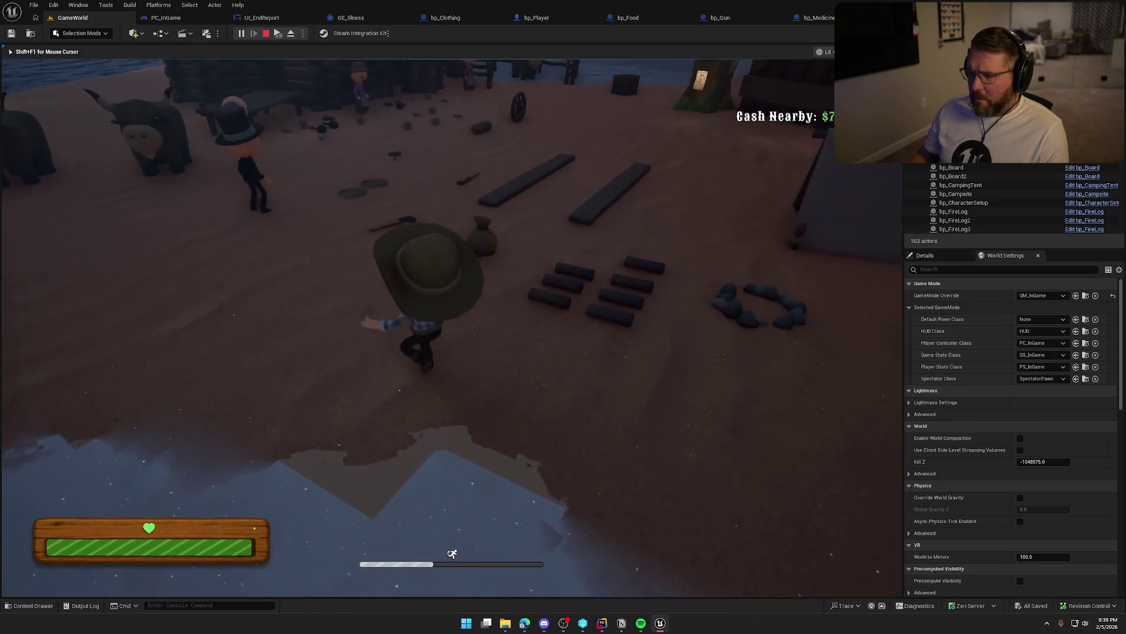
{"action": "key", "text": "shift+w"}
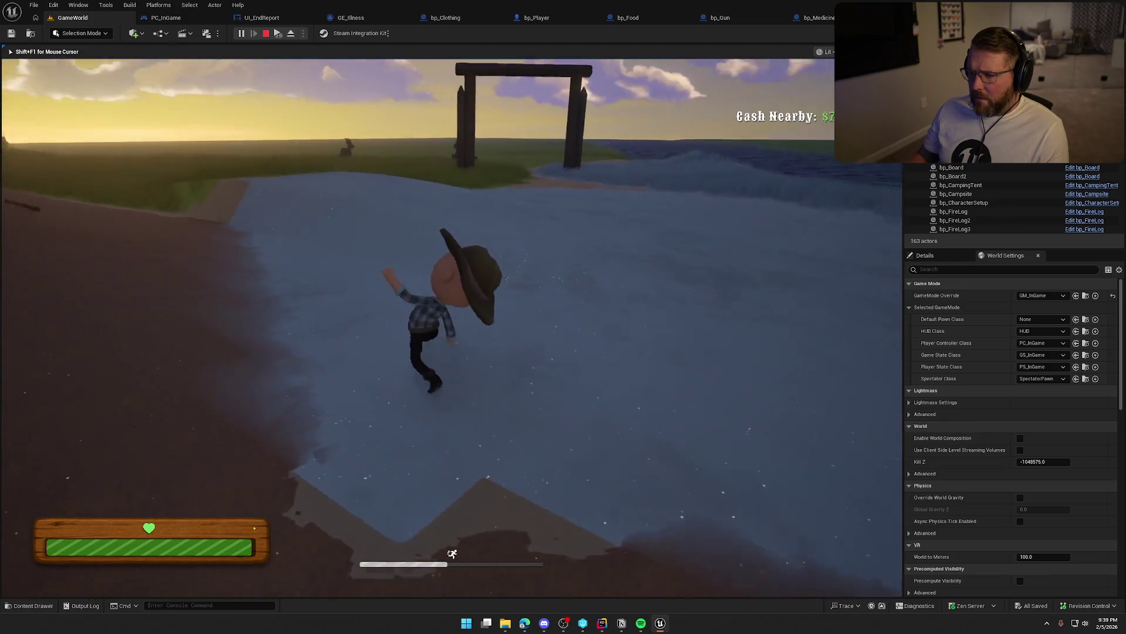
{"action": "key", "text": "shift+w"}
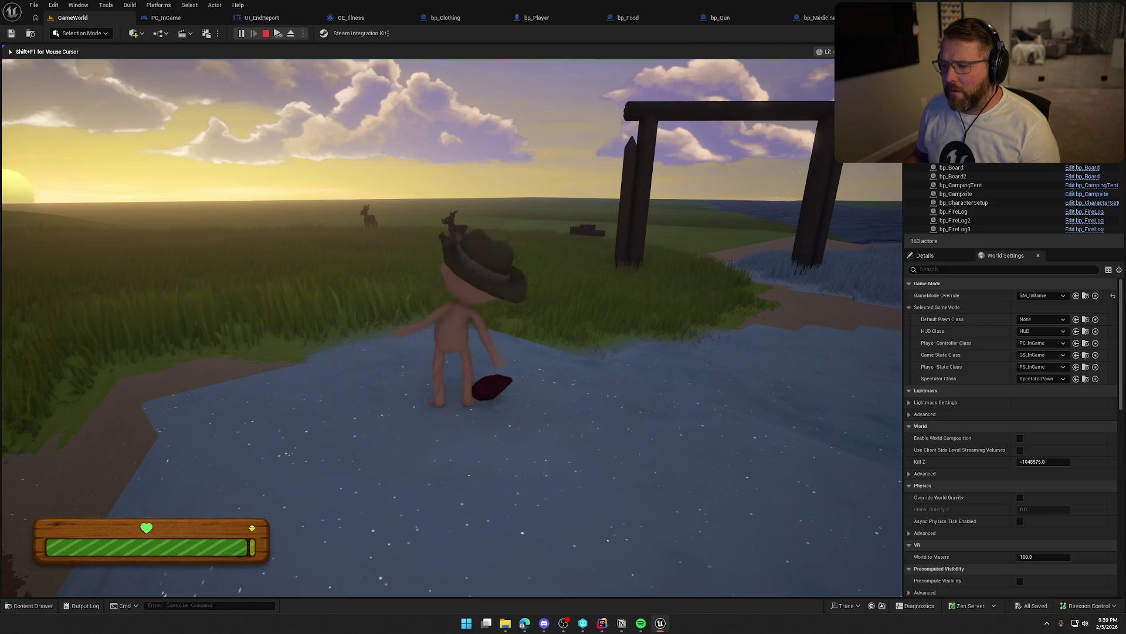
{"action": "key", "text": "s"}
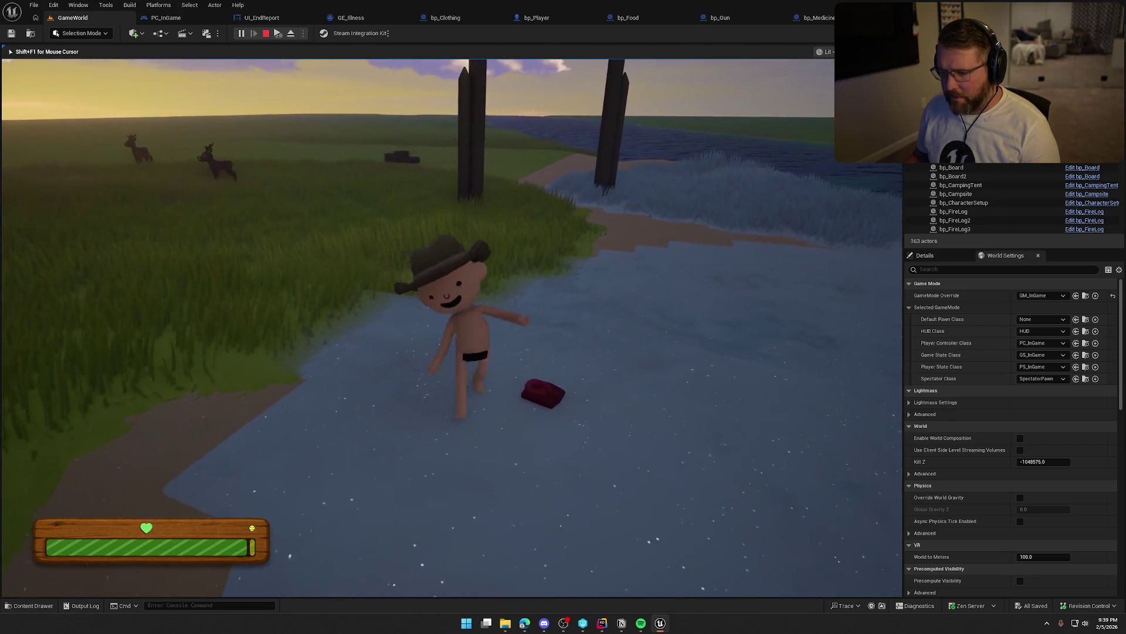
{"action": "key", "text": "e"}
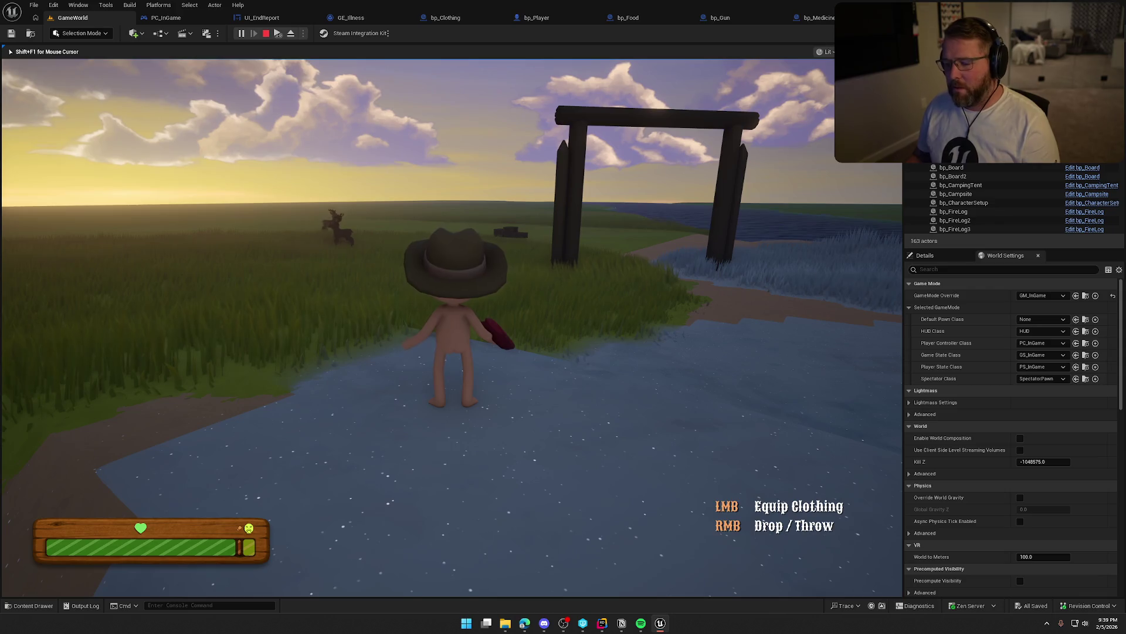
{"action": "left_click", "coordinate": [452, 327]}
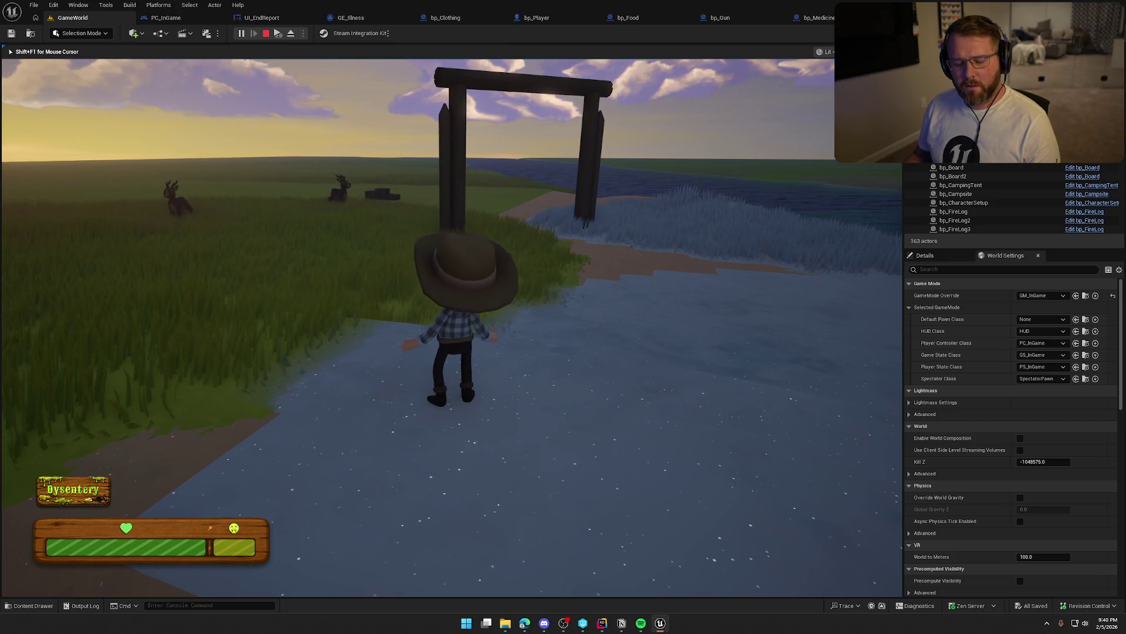
{"action": "key", "text": "w"}
{"action": "key", "text": "shift"}
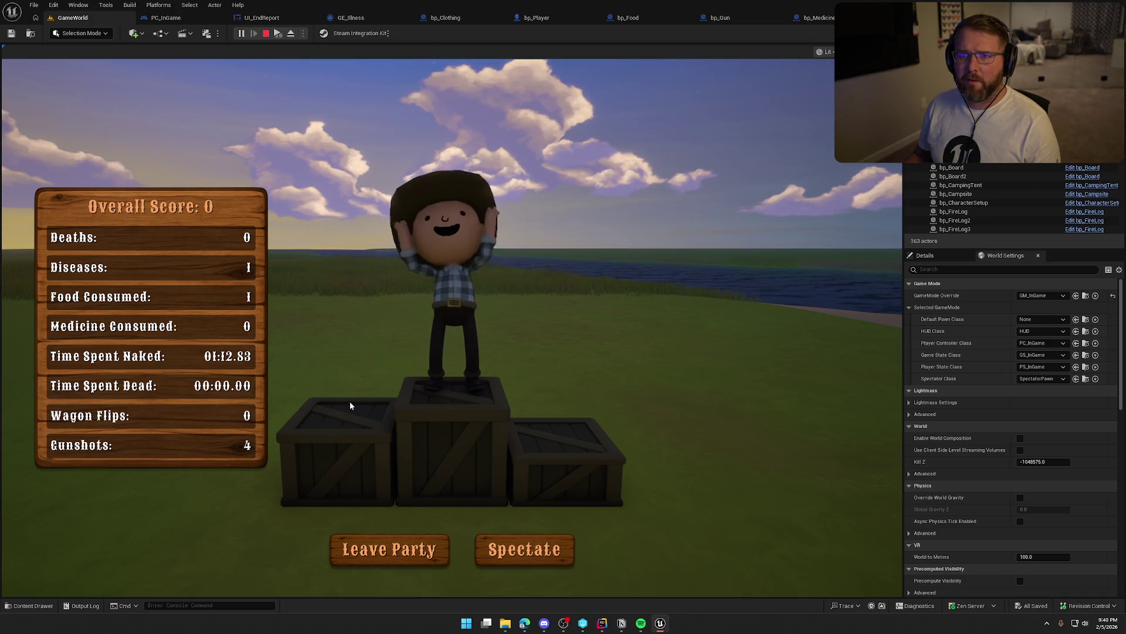
{"action": "key", "text": "Escape"}
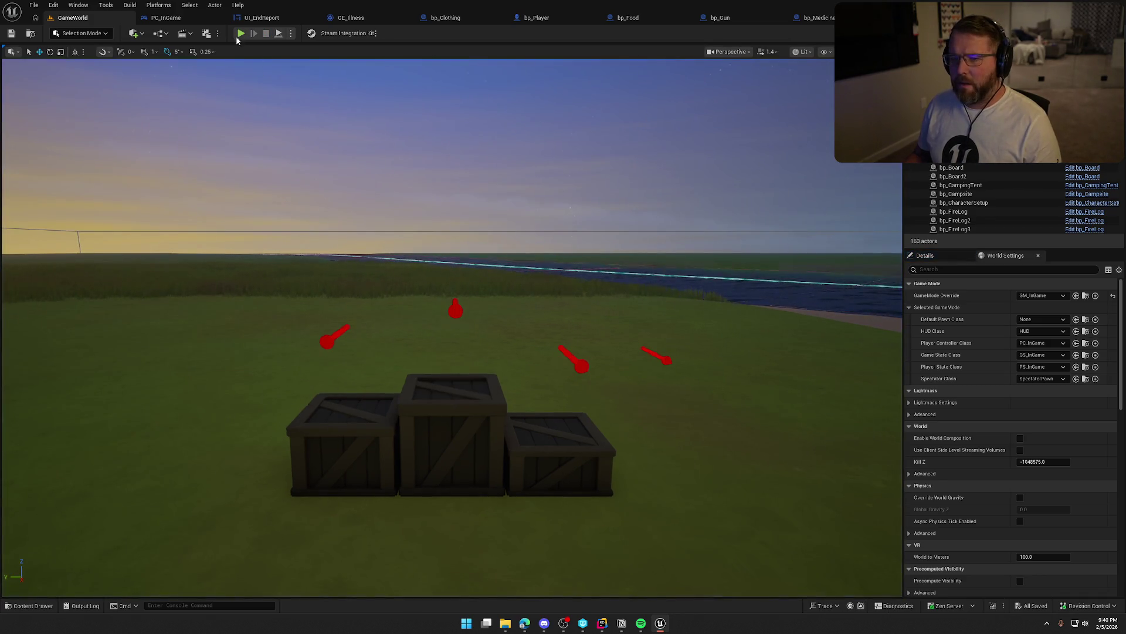
{"action": "key", "text": "alt+p"}
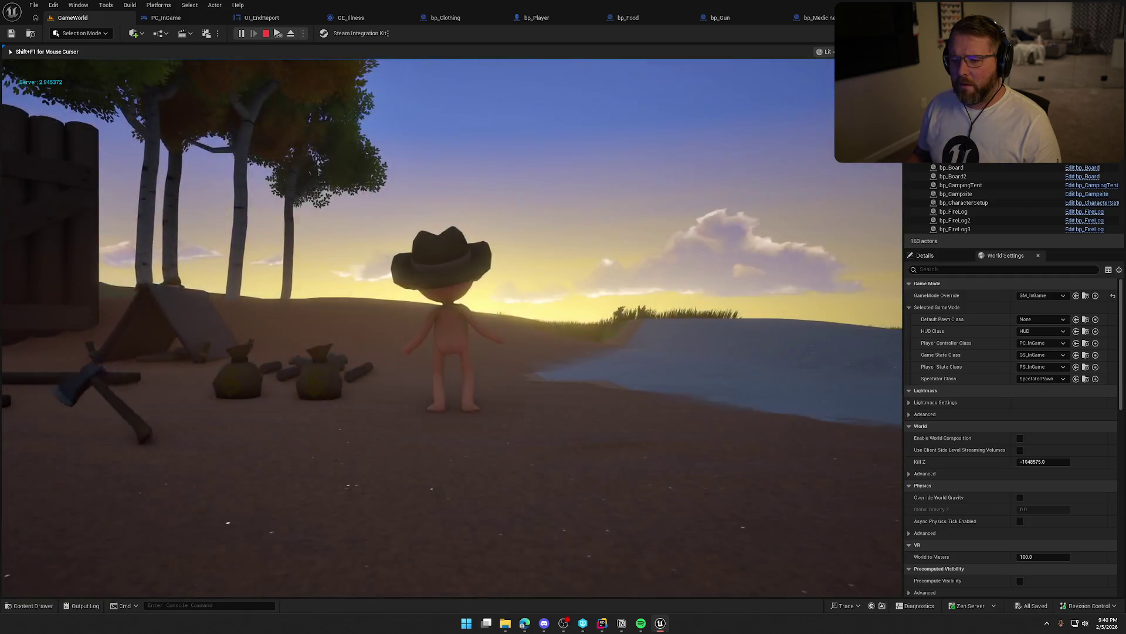
Dress the naked character in the trading post clothing and buy a piece of food
{"action": "key", "text": "shift+w"}
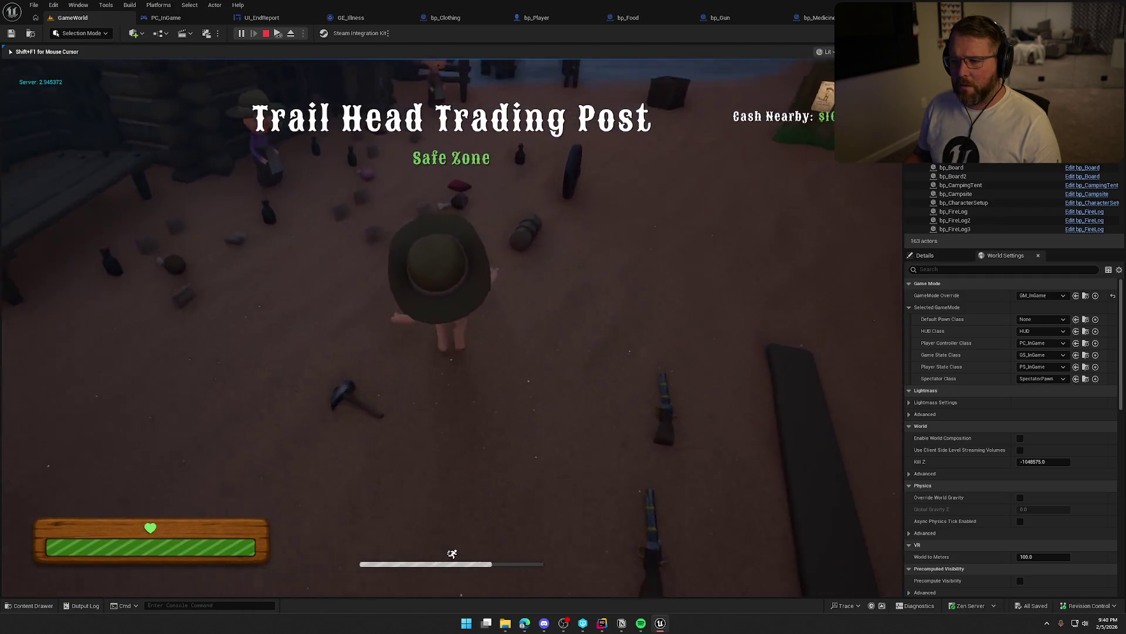
{"action": "key", "text": "w"}
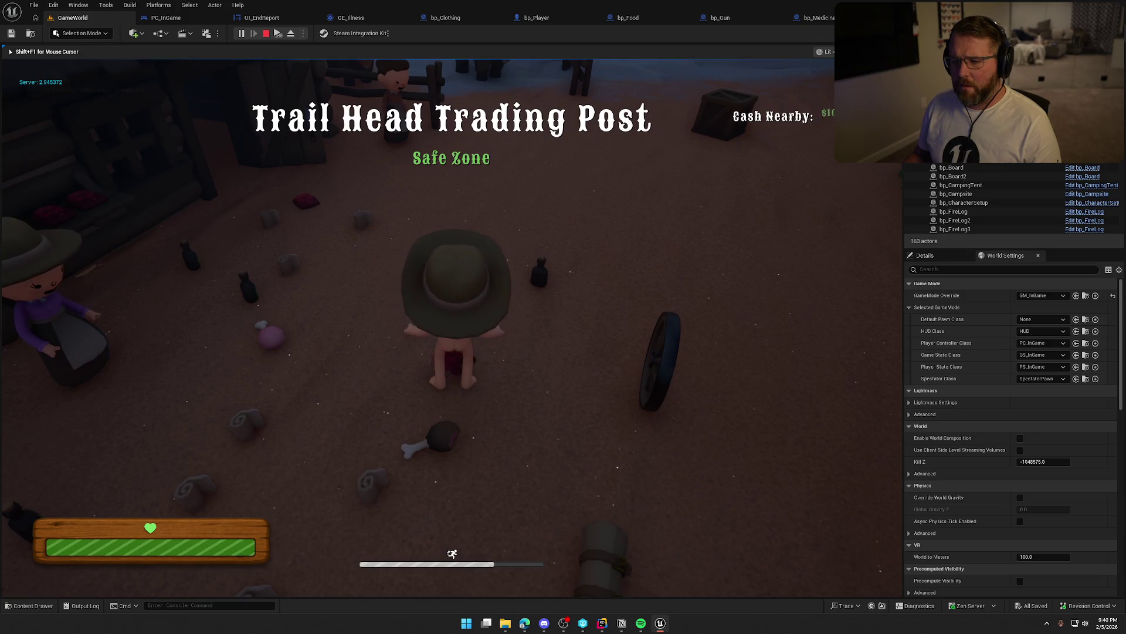
{"action": "left_click", "coordinate": [451, 328]}
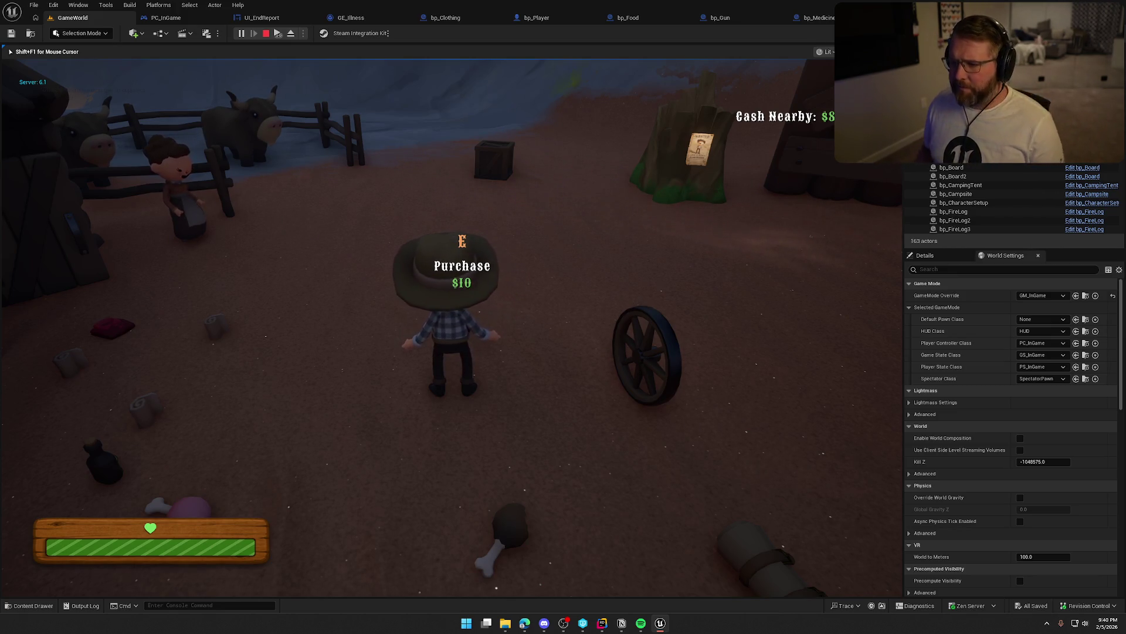
{"action": "key", "text": "w"}
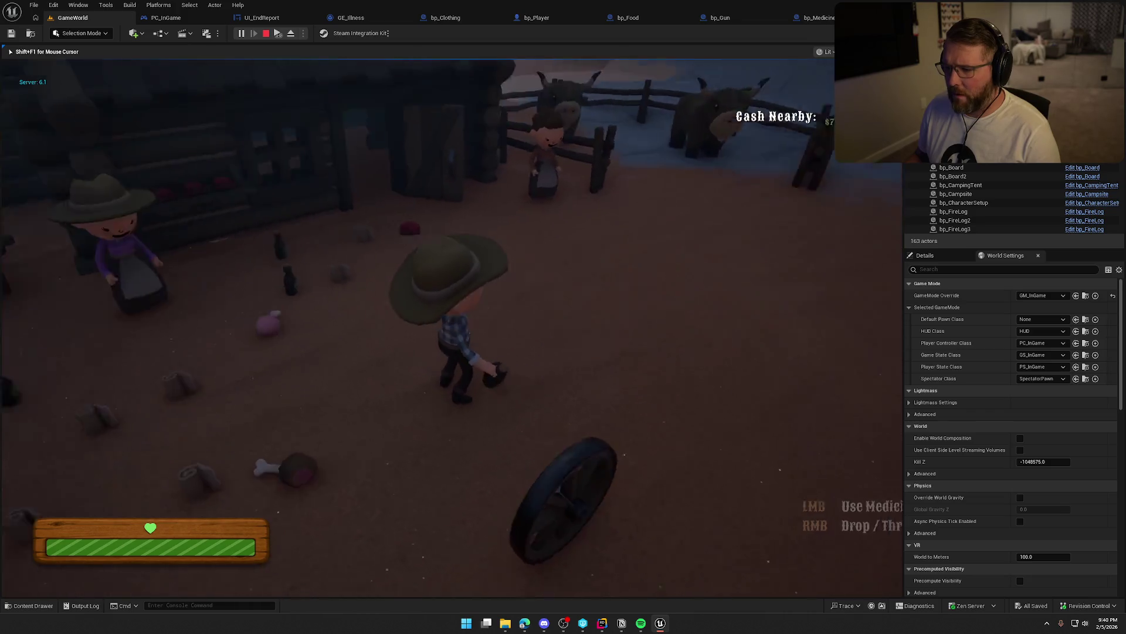
{"action": "key", "text": "w"}
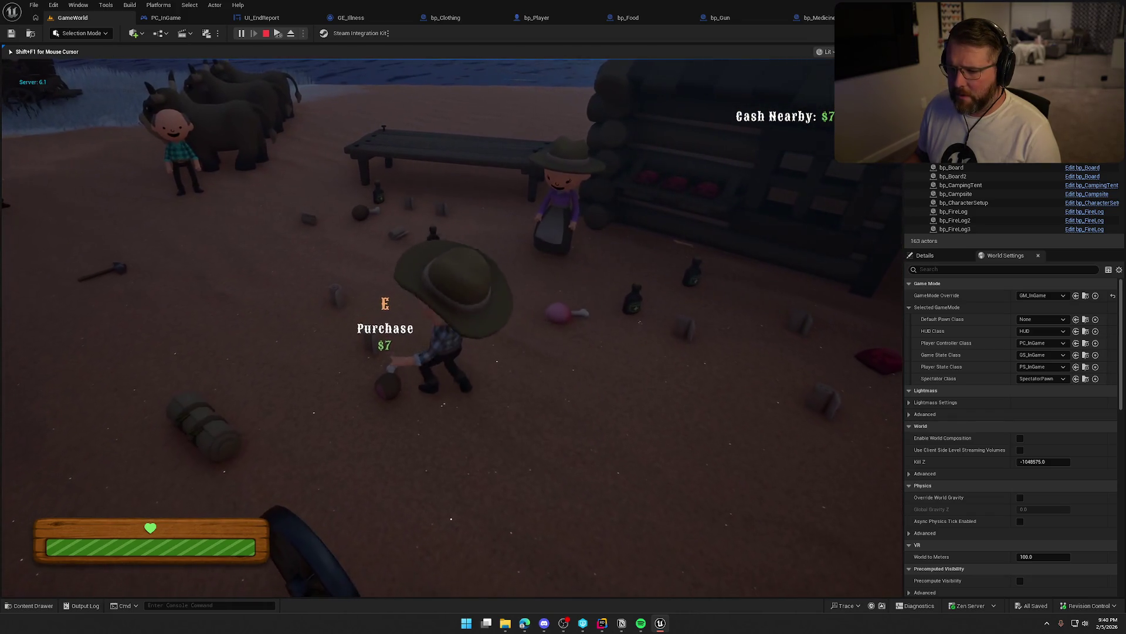
{"action": "key", "text": "e"}
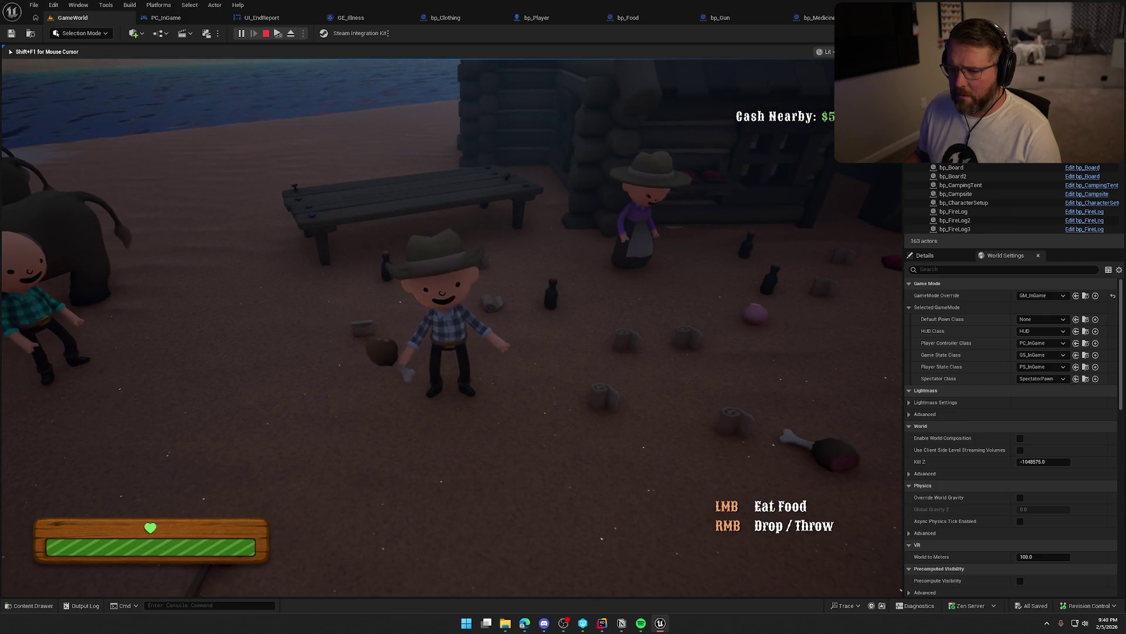
Walk across the camp past the tent and wagon, sprinting toward the gate
{"action": "key", "text": "shift+w"}
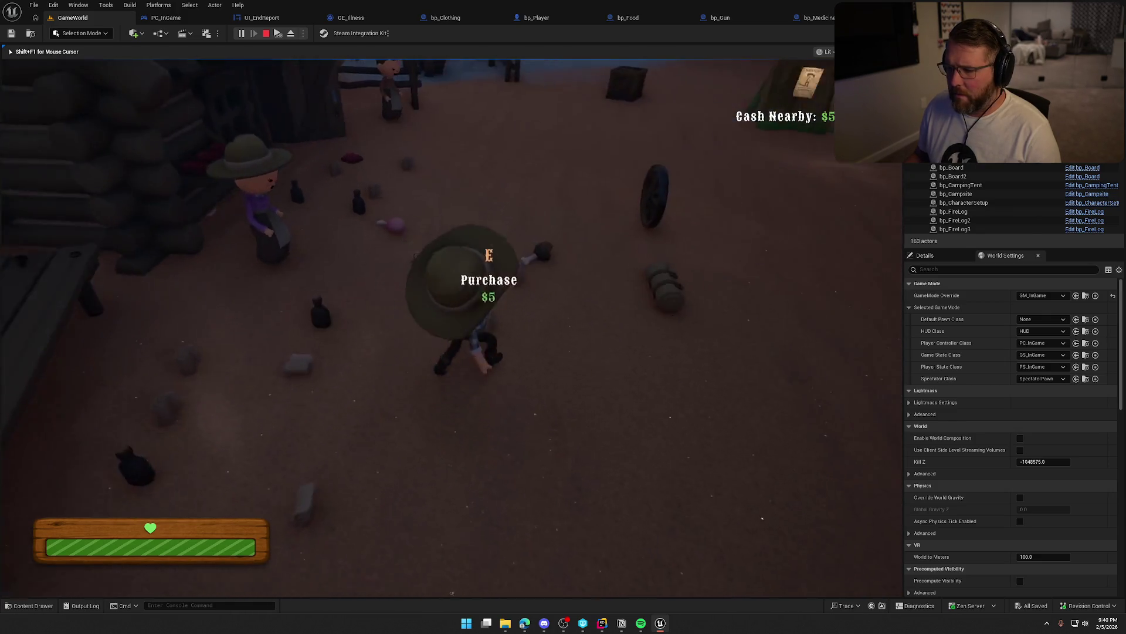
{"action": "key", "text": "w"}
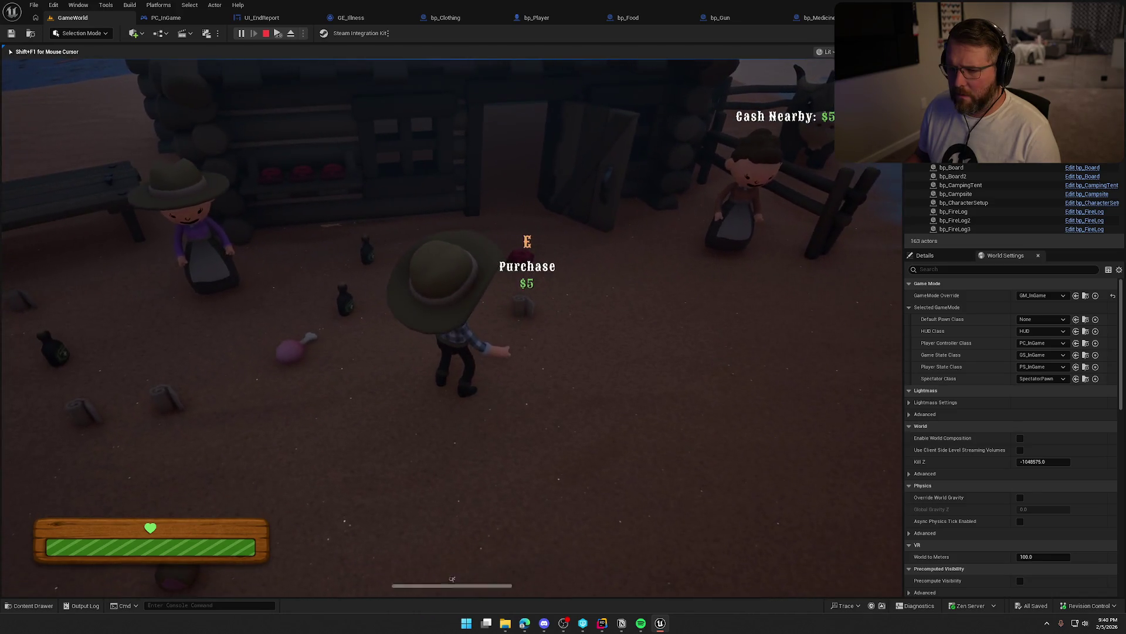
{"action": "key", "text": "s"}
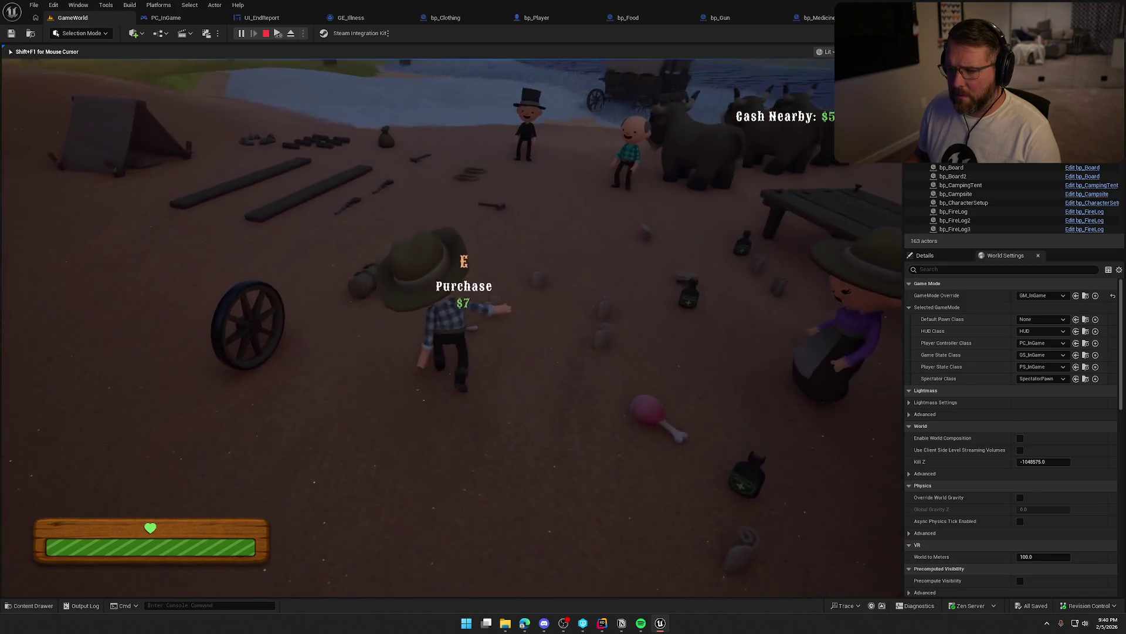
{"action": "key", "text": "w"}
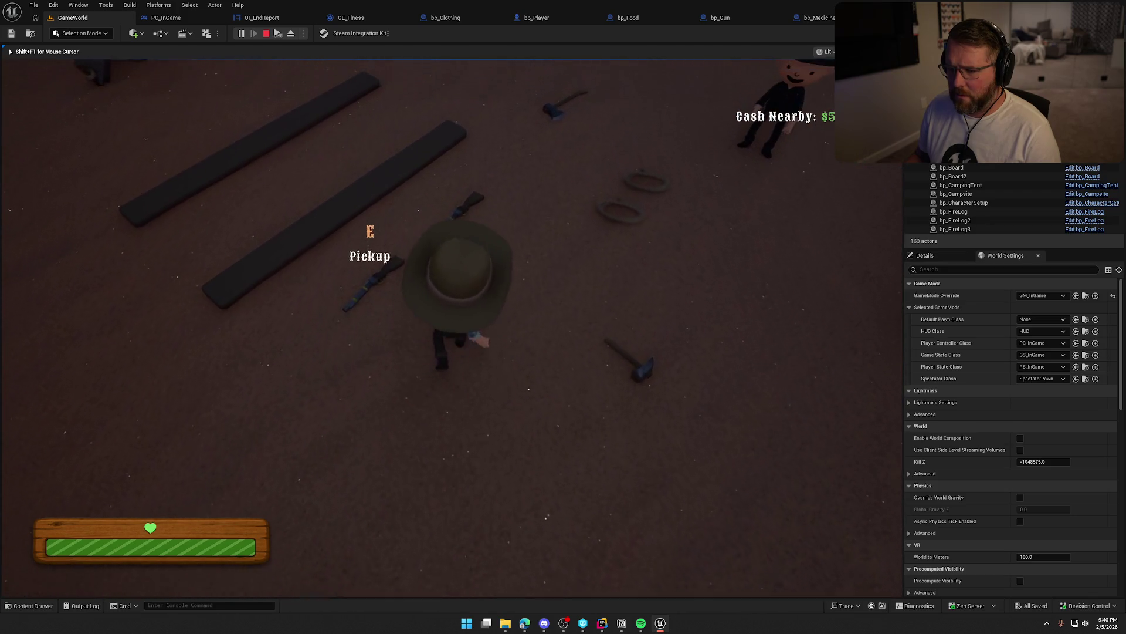
{"action": "key", "text": "shift+w"}
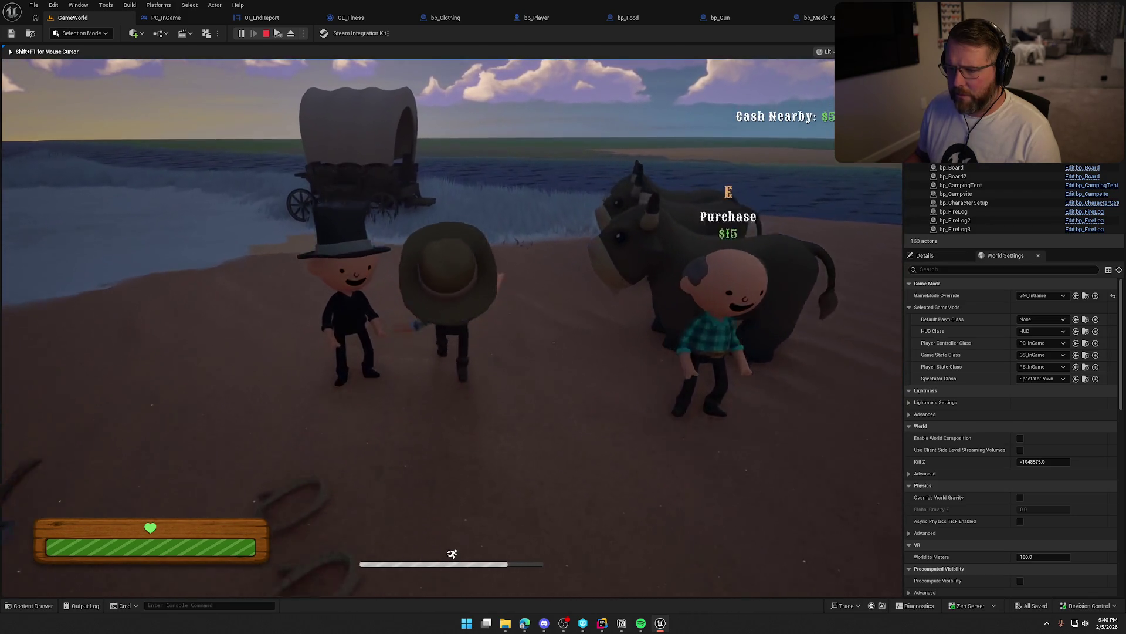
{"action": "key", "text": "shift+w"}
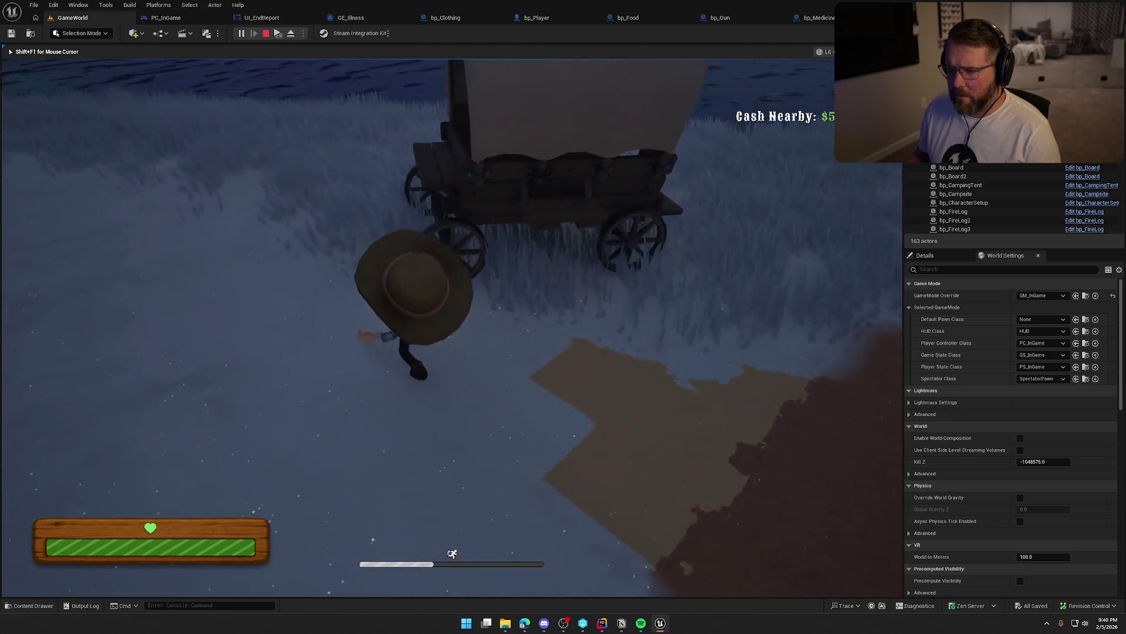
Drive the wagon across the water, along the road and up the hill
{"action": "key", "text": "w"}
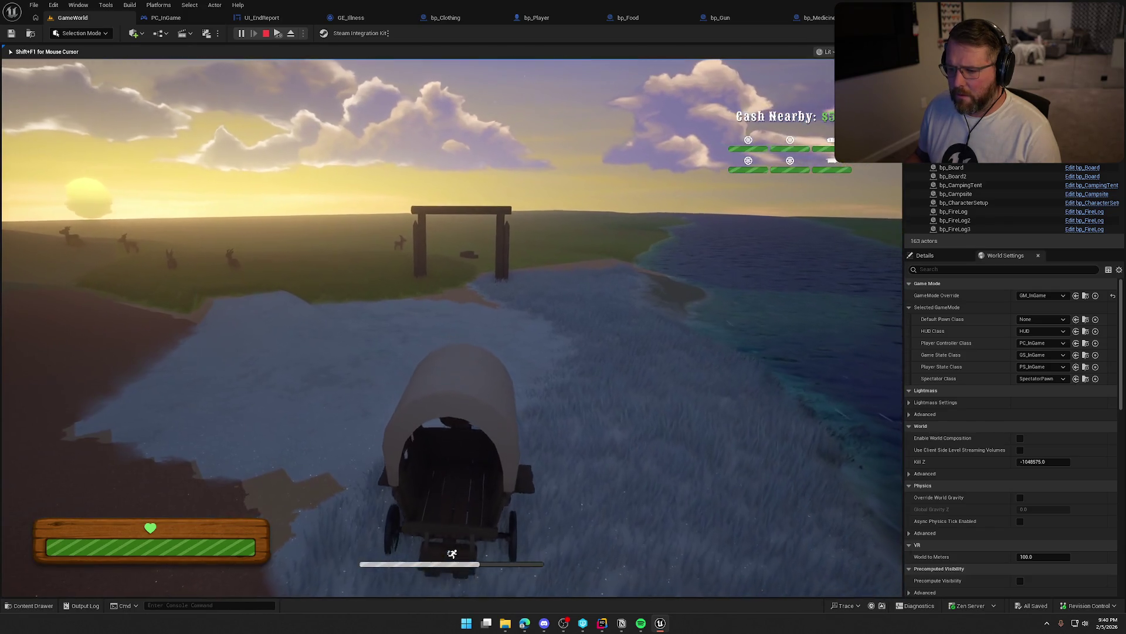
{"action": "key", "text": "w"}
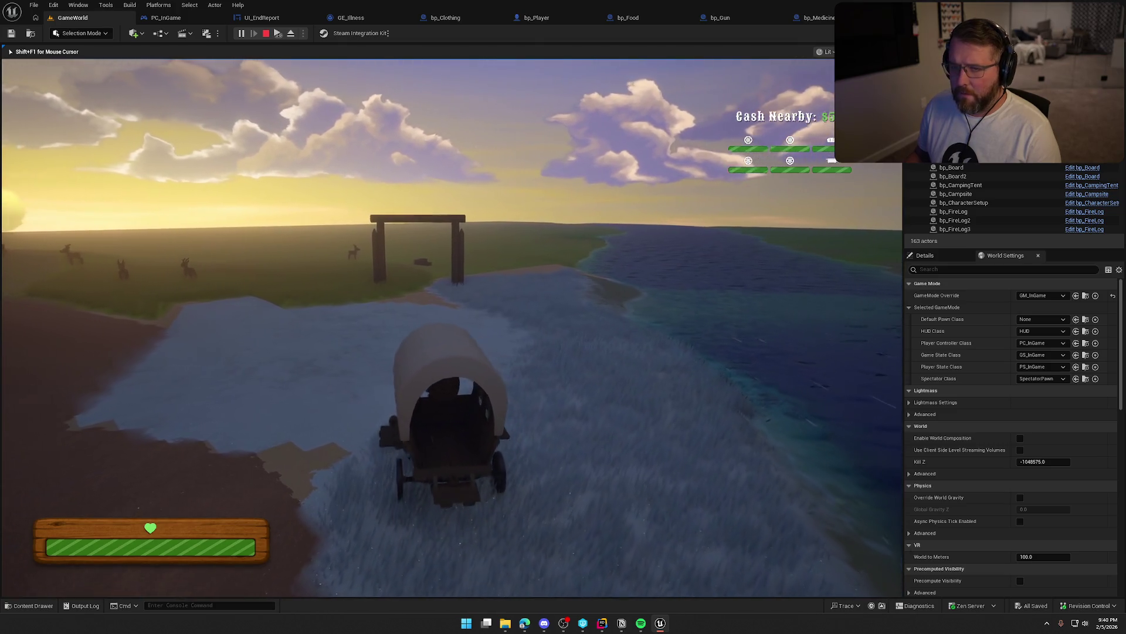
{"action": "key", "text": "w"}
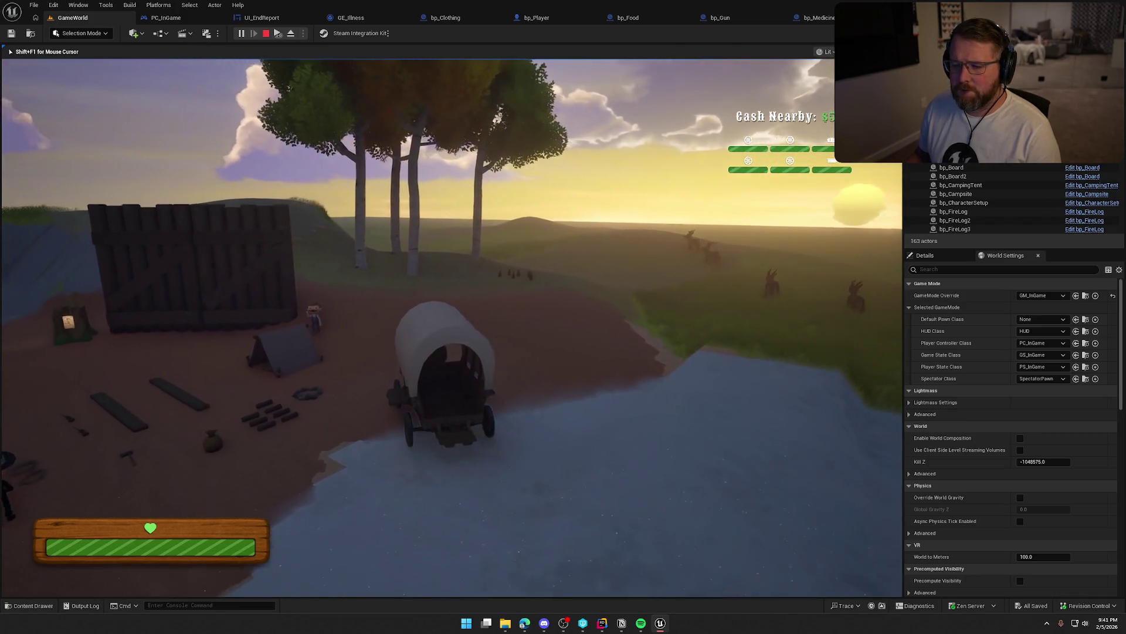
{"action": "key", "text": "w"}
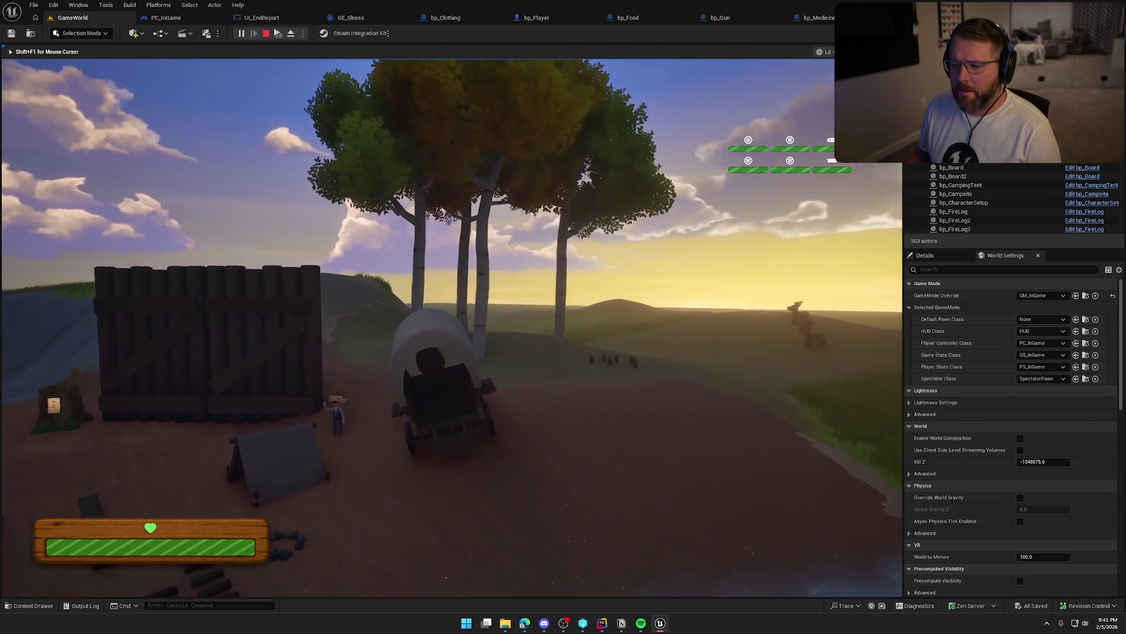
{"action": "key", "text": "w"}
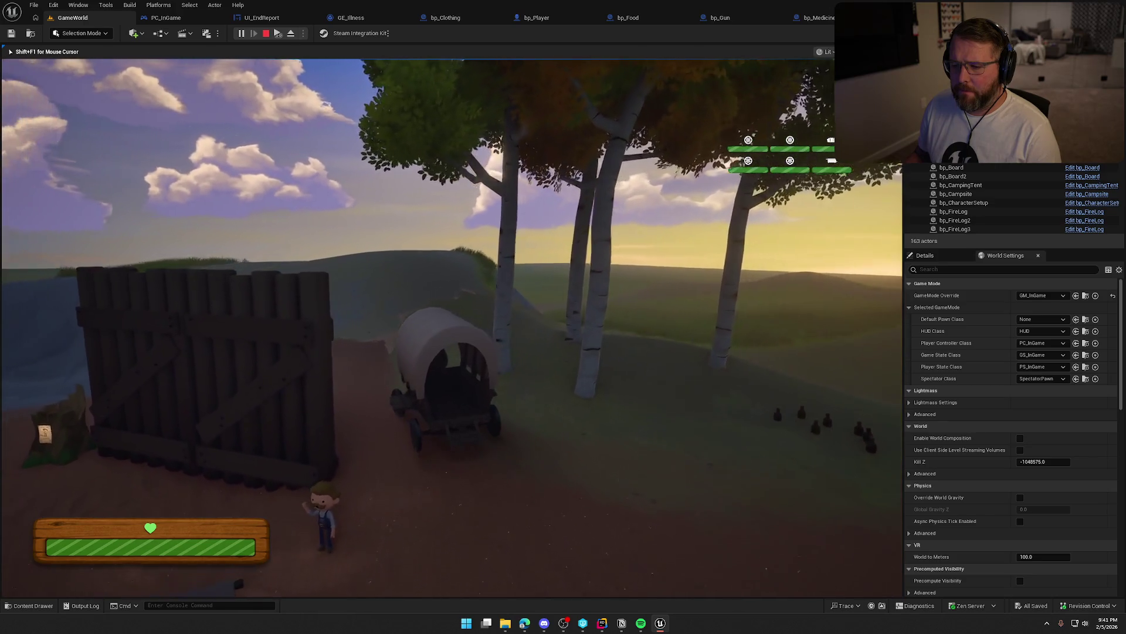
{"action": "key", "text": "w"}
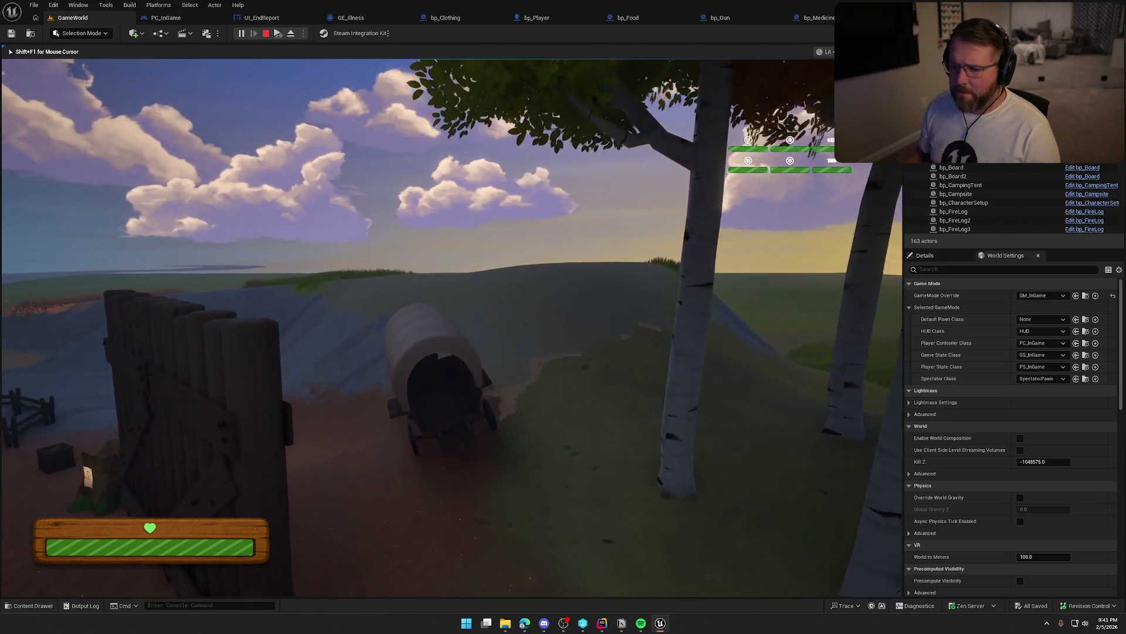
{"action": "key", "text": "w"}
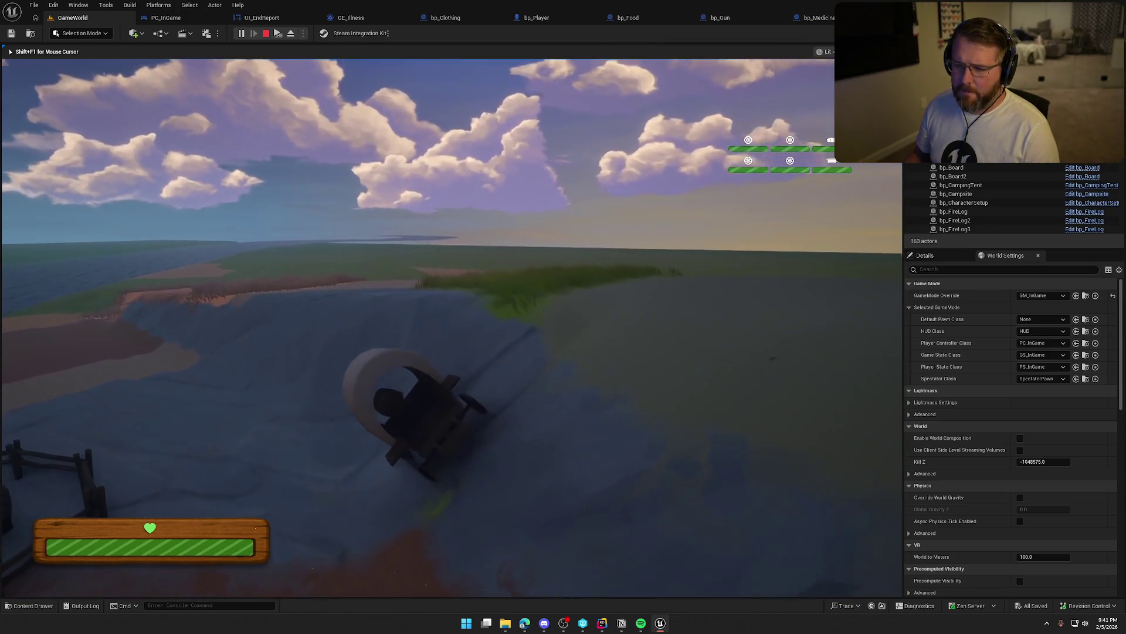
Flip the wagon, sprint to pick up the red clothing, stop play, and view bp_Food's graph
{"action": "key", "text": "e"}
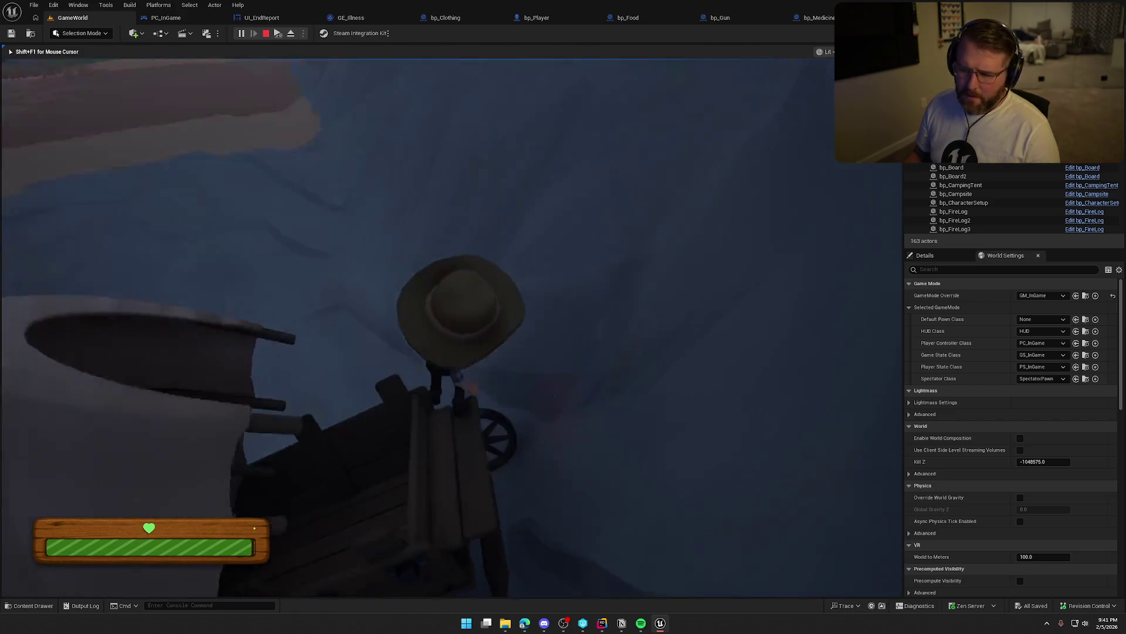
{"action": "key", "text": "shift+w"}
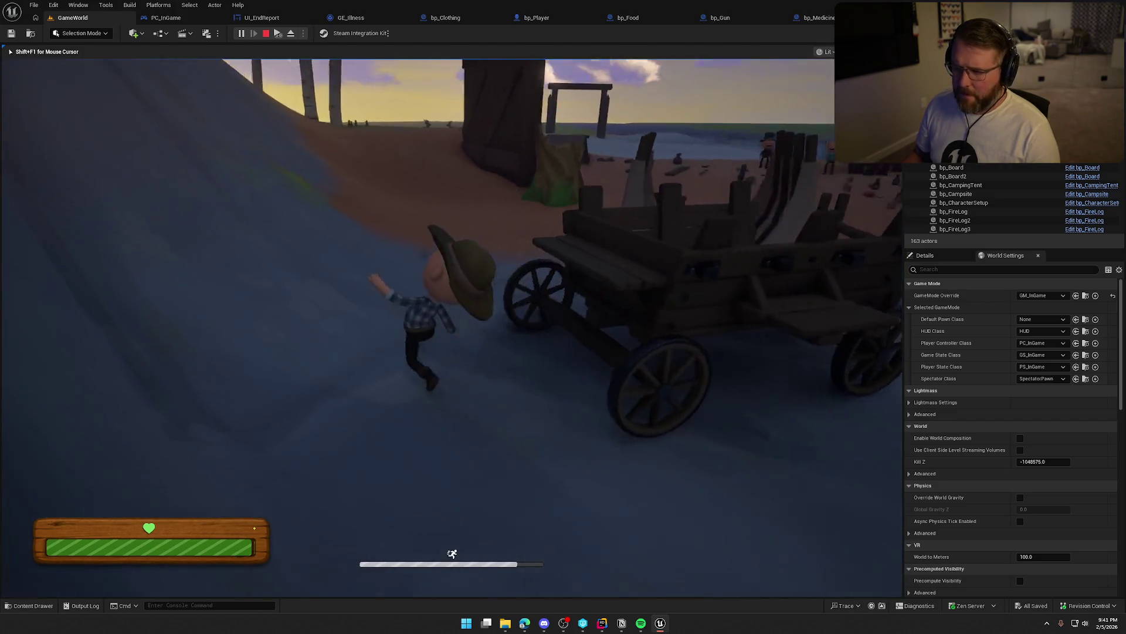
{"action": "key", "text": "shift+w"}
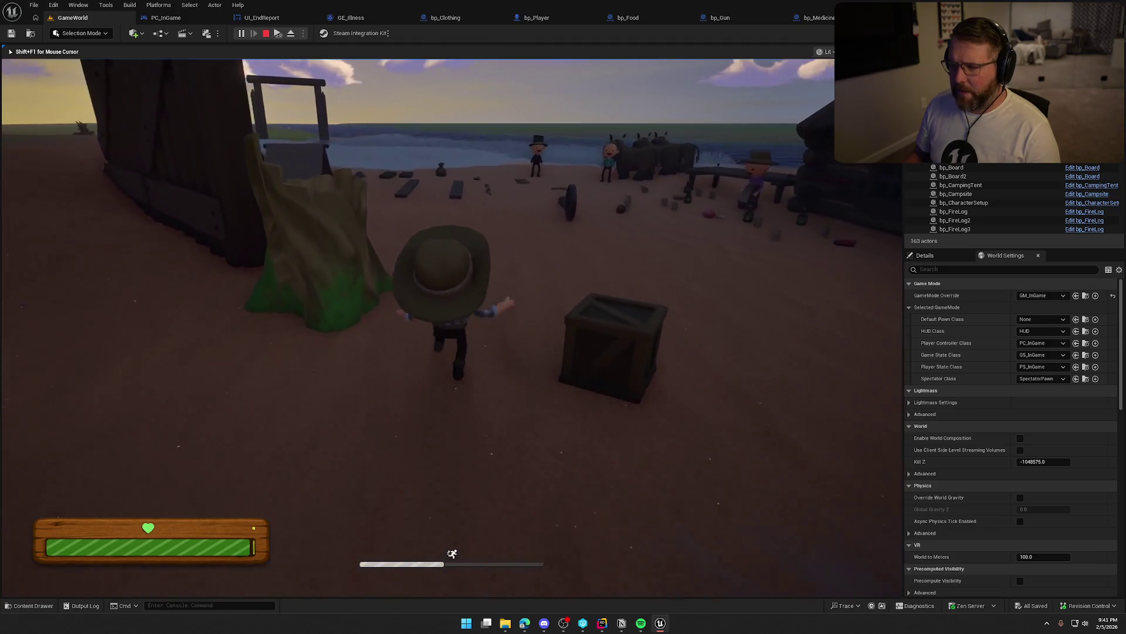
{"action": "key", "text": "shift+w"}
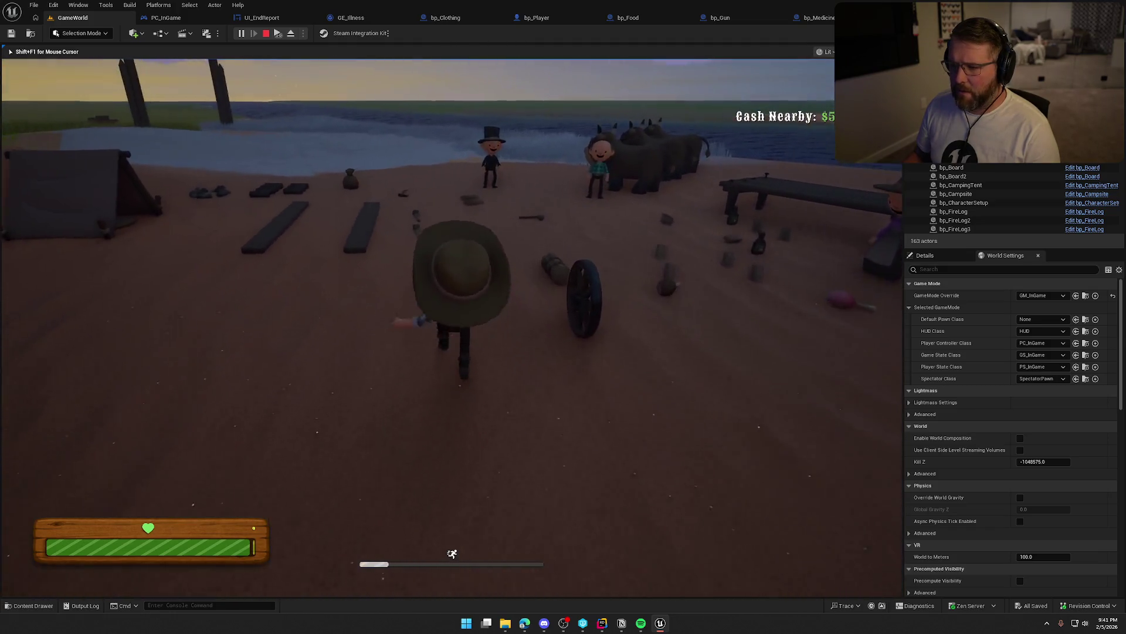
{"action": "key", "text": "w"}
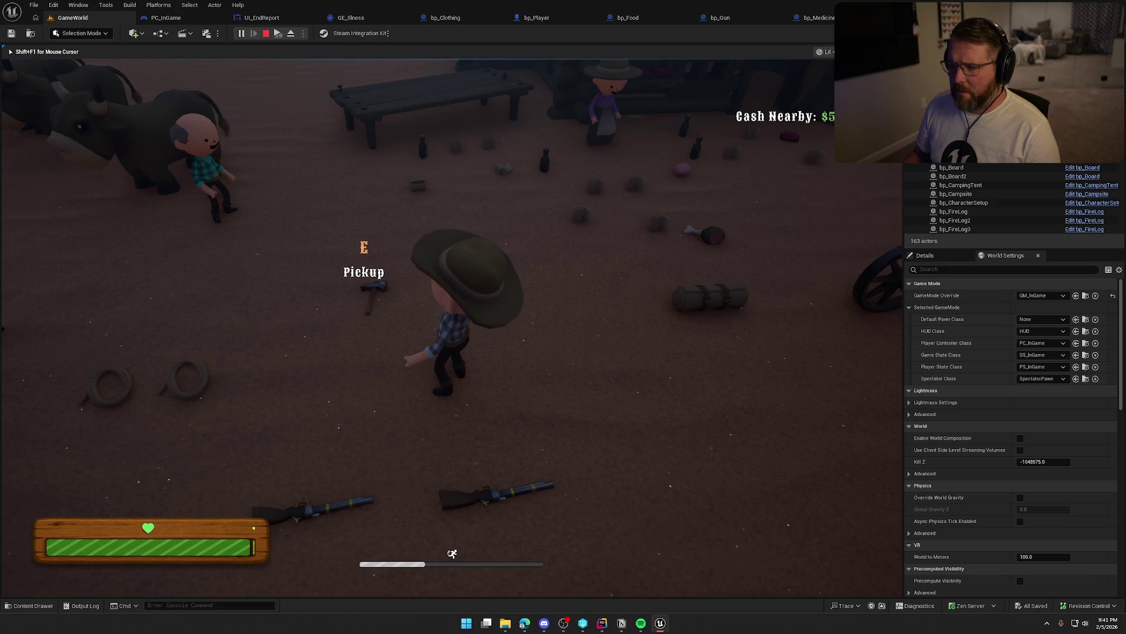
{"action": "key", "text": "shift+w"}
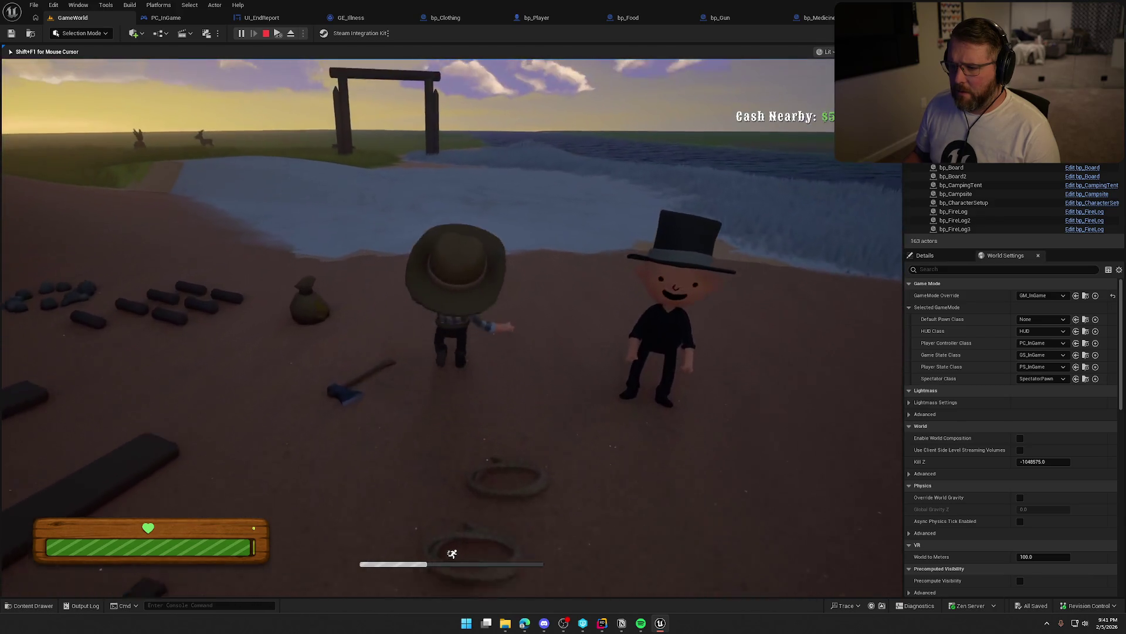
{"action": "key", "text": "shift+w"}
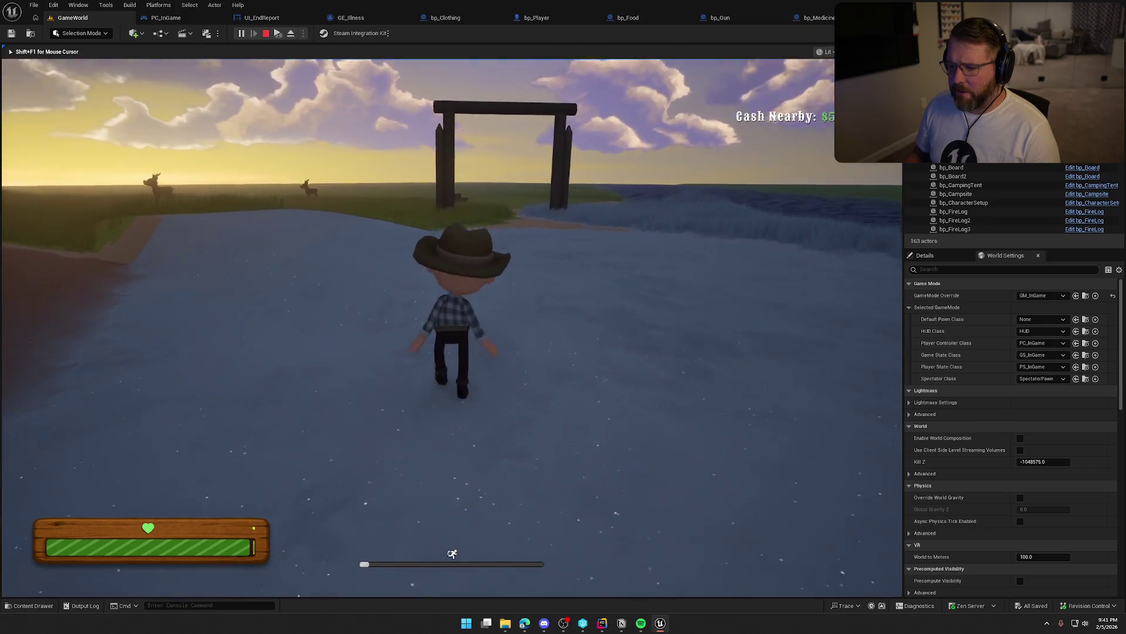
{"action": "key", "text": "w"}
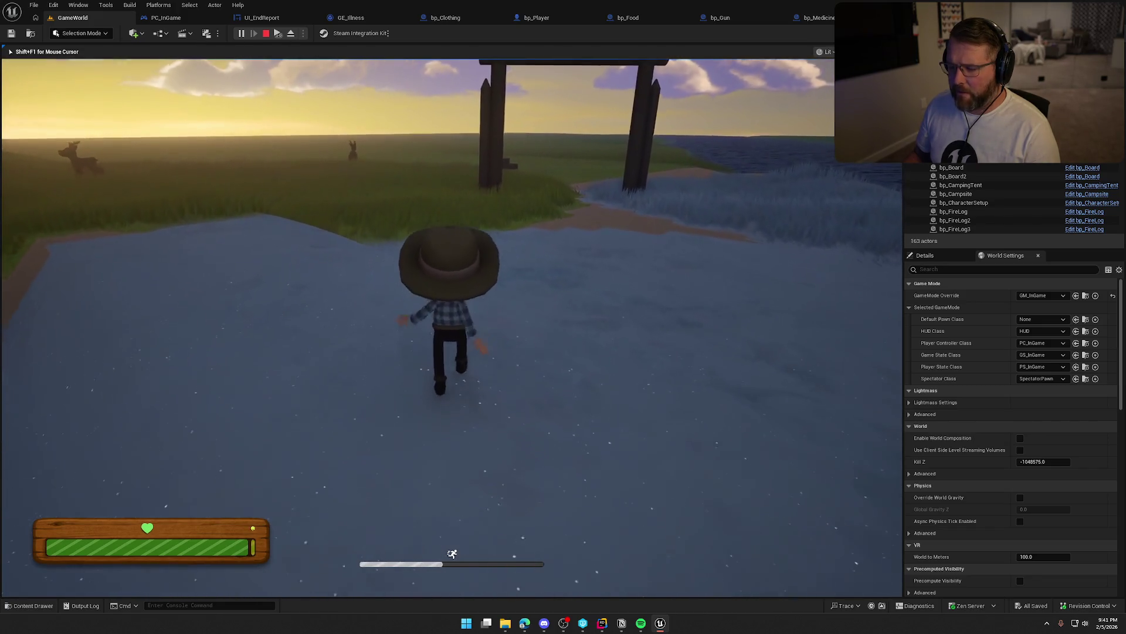
{"action": "key", "text": "e"}
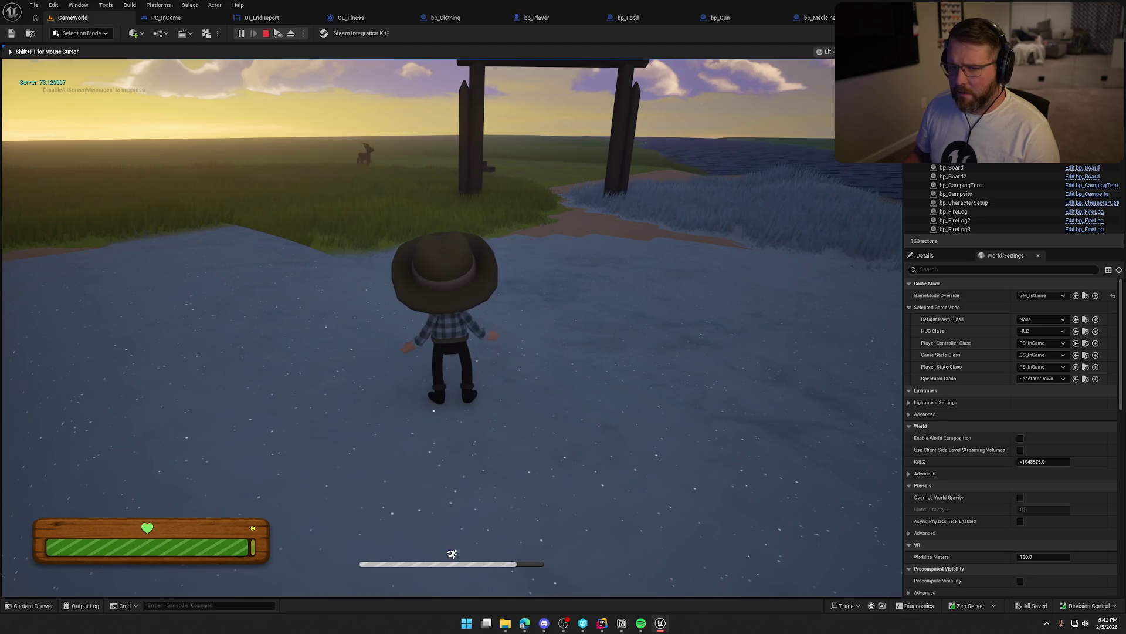
{"action": "key", "text": "shift+w"}
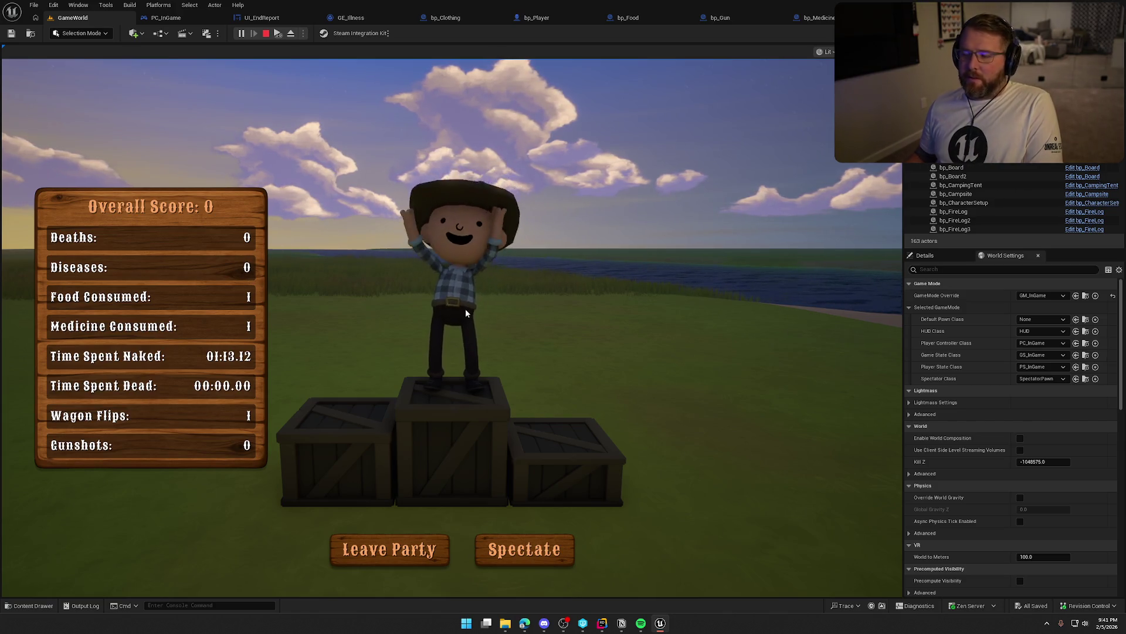
{"action": "key", "text": "Escape"}
{"action": "left_click", "coordinate": [637, 21]}
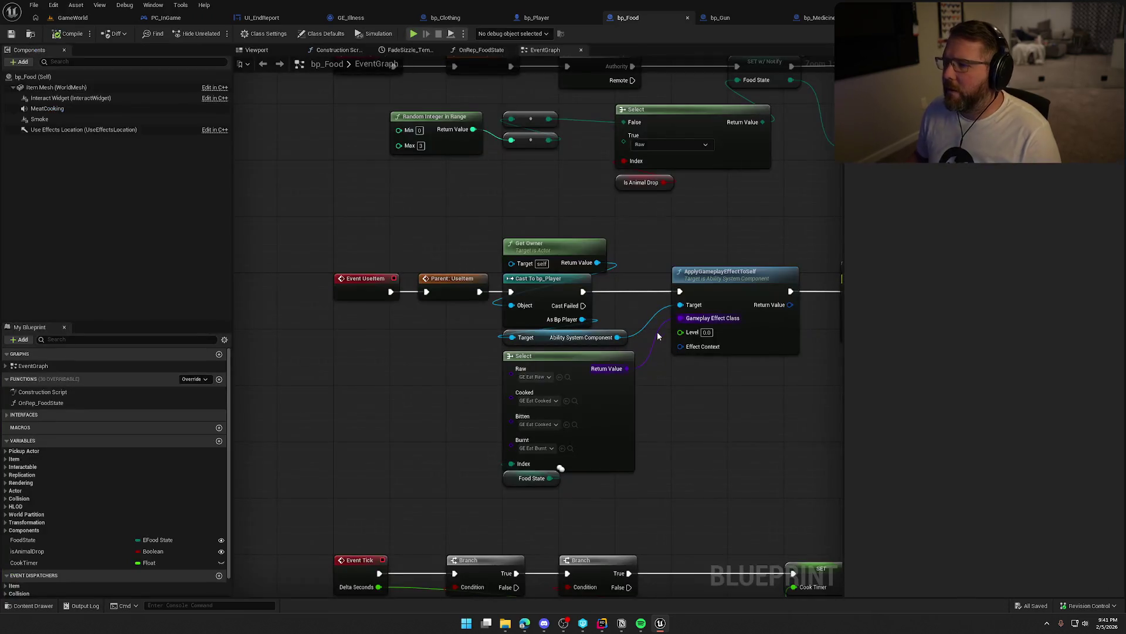
Pan bp_Food's graph to the MC_UseItem chain and open Increment Food Consumed's C++ declaration
{"action": "scroll", "coordinate": [605, 418], "scroll_direction": "up", "scroll_amount": 3}
{"action": "mouse_move", "coordinate": [609, 421]}
{"action": "left_mouse_down"}
{"action": "mouse_move", "coordinate": [483, 397]}
{"action": "mouse_move", "coordinate": [568, 382]}
{"action": "mouse_move", "coordinate": [644, 453]}
{"action": "mouse_move", "coordinate": [613, 538]}
{"action": "mouse_move", "coordinate": [625, 267]}
{"action": "left_mouse_up"}
{"action": "mouse_move", "coordinate": [605, 504]}
{"action": "left_mouse_down"}
{"action": "mouse_move", "coordinate": [568, 270]}
{"action": "mouse_move", "coordinate": [613, 107]}
{"action": "left_mouse_up"}
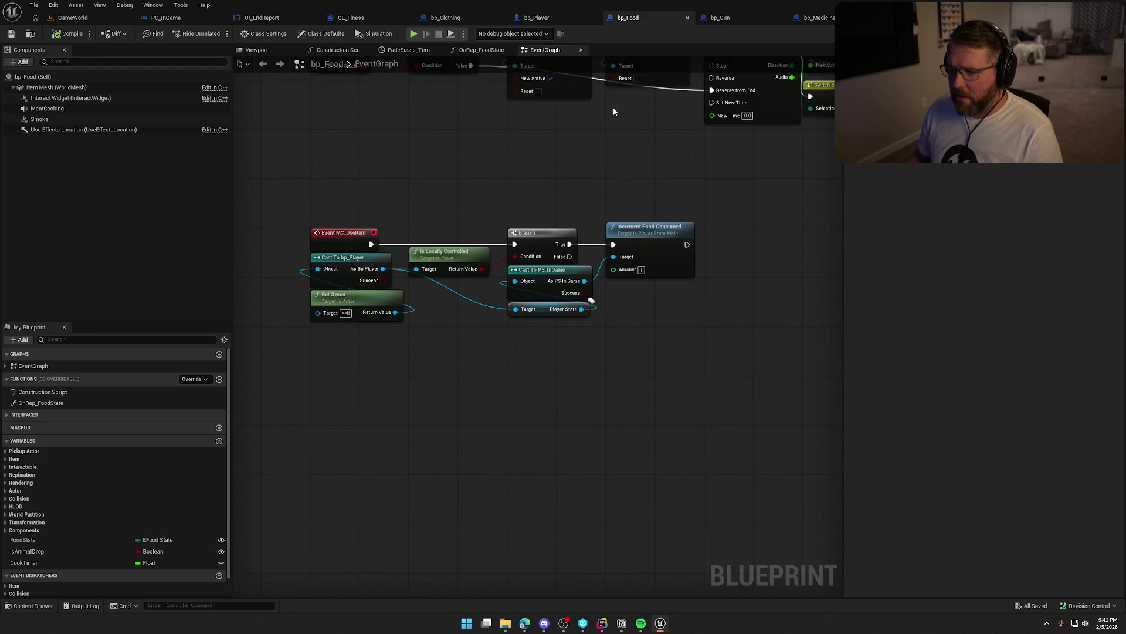
{"action": "left_click", "coordinate": [674, 277]}
{"action": "key", "text": "ctrl+a"}
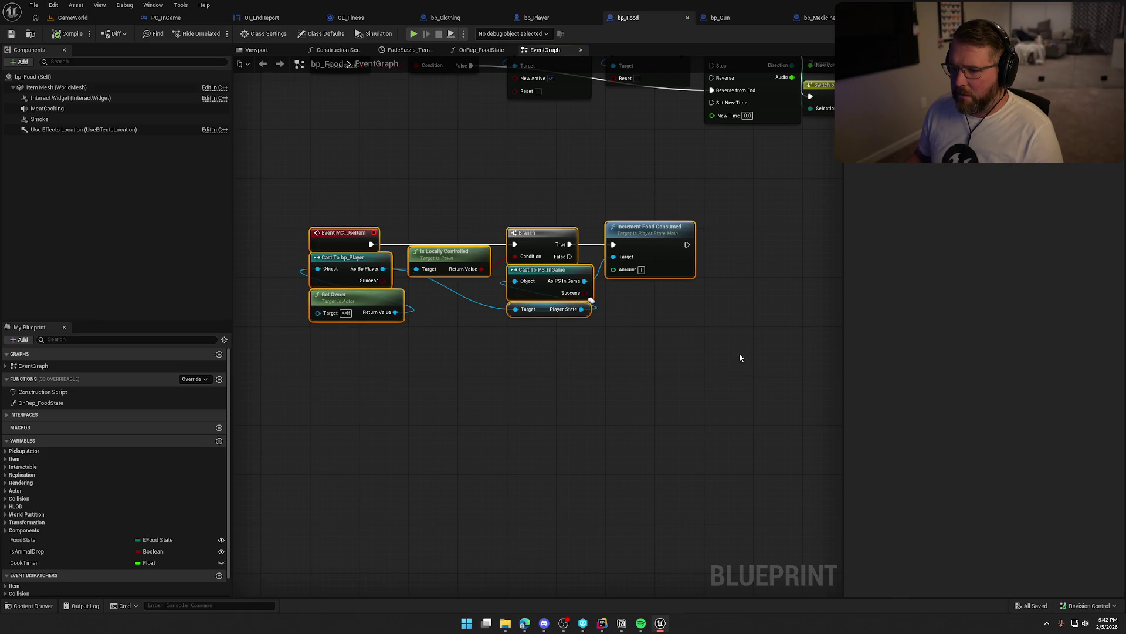
{"action": "scroll", "coordinate": [746, 339], "scroll_direction": "down", "scroll_amount": 5}
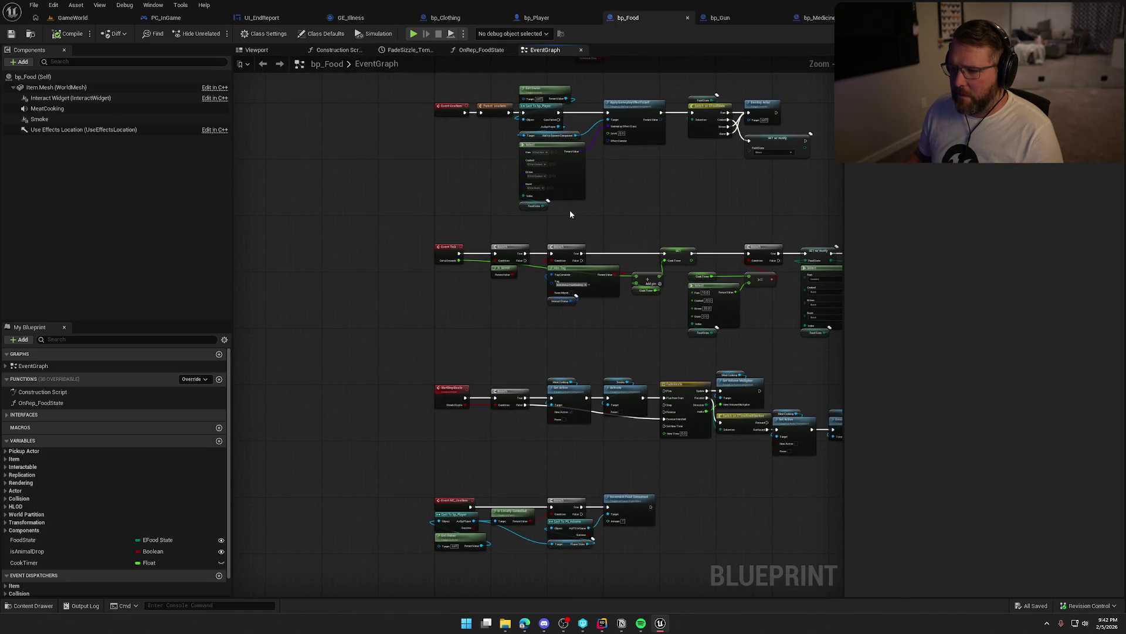
{"action": "scroll", "coordinate": [598, 229], "scroll_direction": "up", "scroll_amount": 3}
{"action": "left_click_drag", "start_coordinate": [610, 215], "coordinate": [663, 427]}
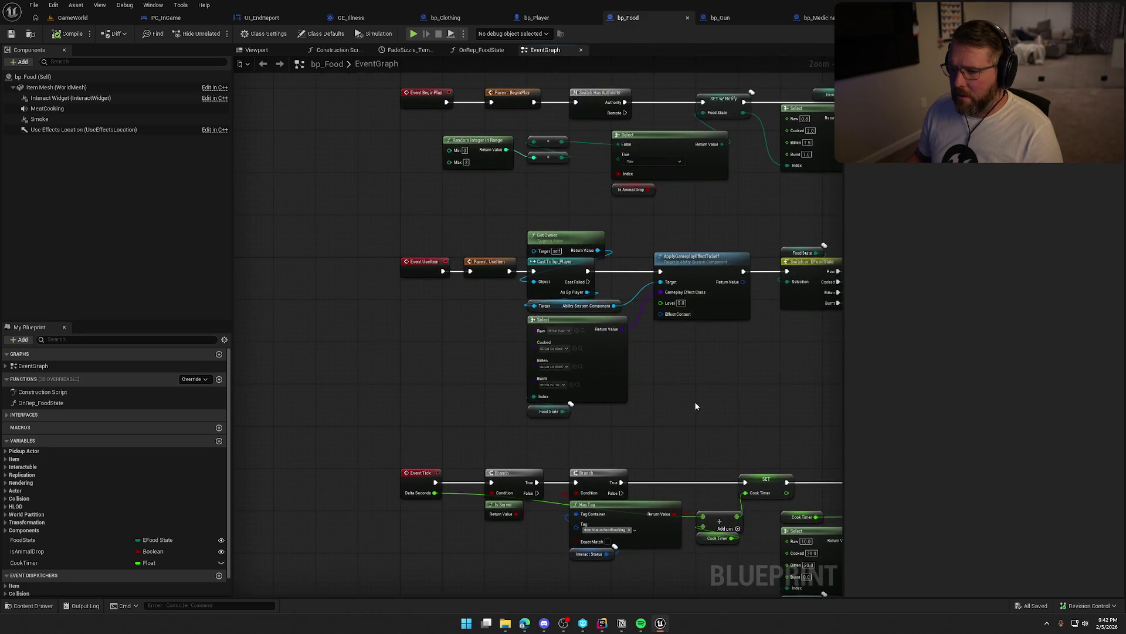
{"action": "mouse_move", "coordinate": [731, 399]}
{"action": "left_mouse_down"}
{"action": "mouse_move", "coordinate": [471, 426]}
{"action": "mouse_move", "coordinate": [581, 403]}
{"action": "mouse_move", "coordinate": [598, 564]}
{"action": "mouse_move", "coordinate": [621, 267]}
{"action": "mouse_move", "coordinate": [600, 468]}
{"action": "mouse_move", "coordinate": [589, 392]}
{"action": "left_mouse_up"}
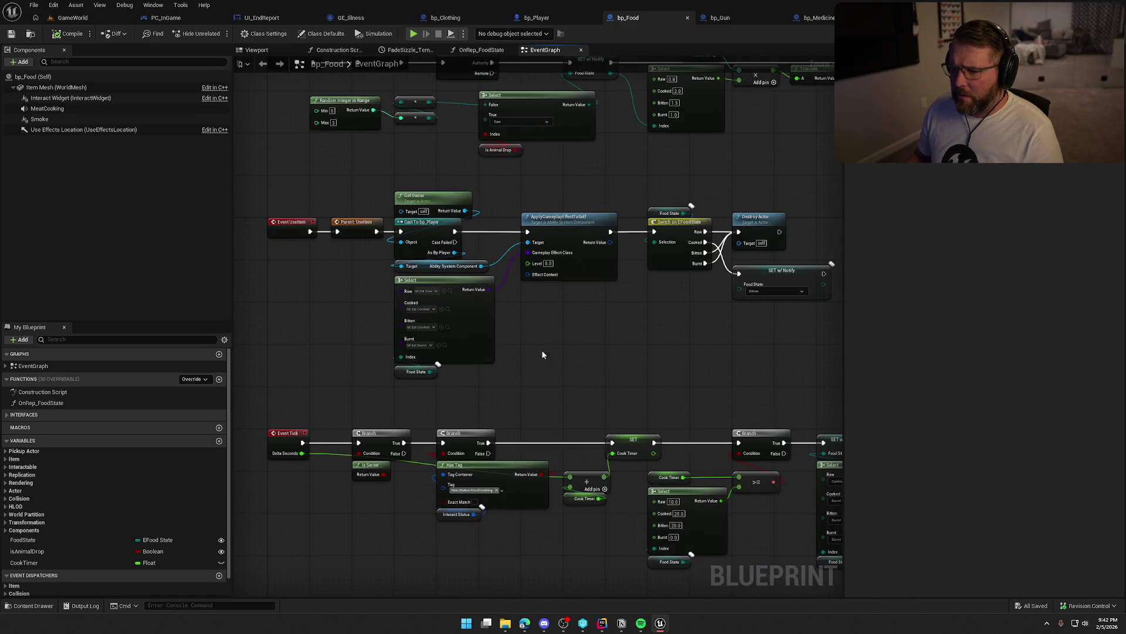
{"action": "left_click_drag", "start_coordinate": [543, 355], "coordinate": [618, 55]}
{"action": "left_click_drag", "start_coordinate": [571, 369], "coordinate": [576, 187]}
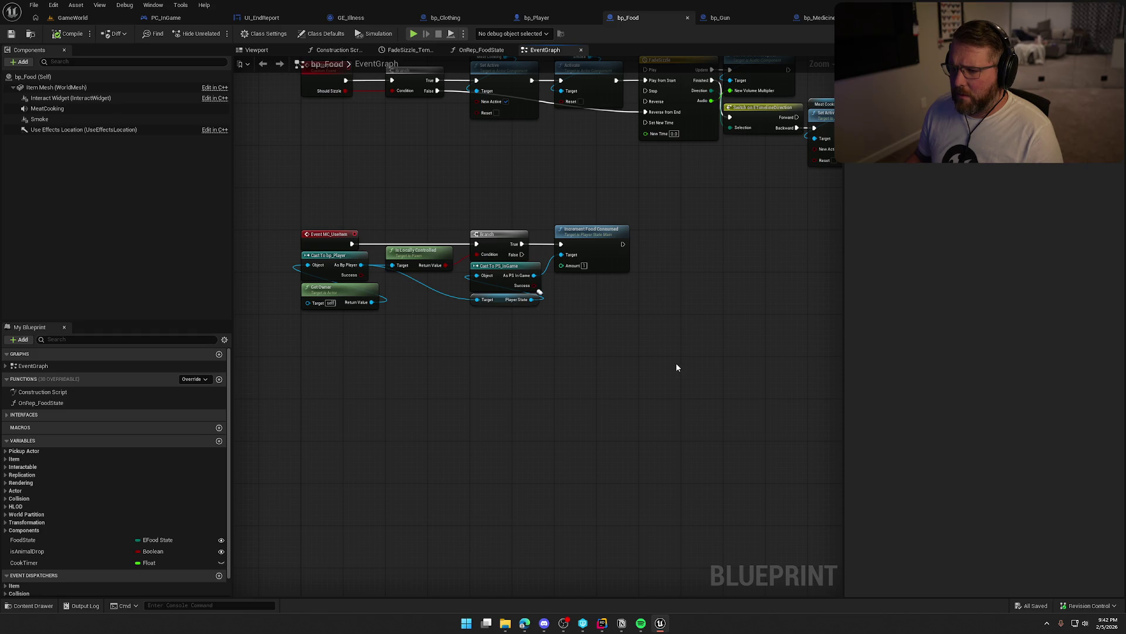
{"action": "double_click", "coordinate": [613, 251]}
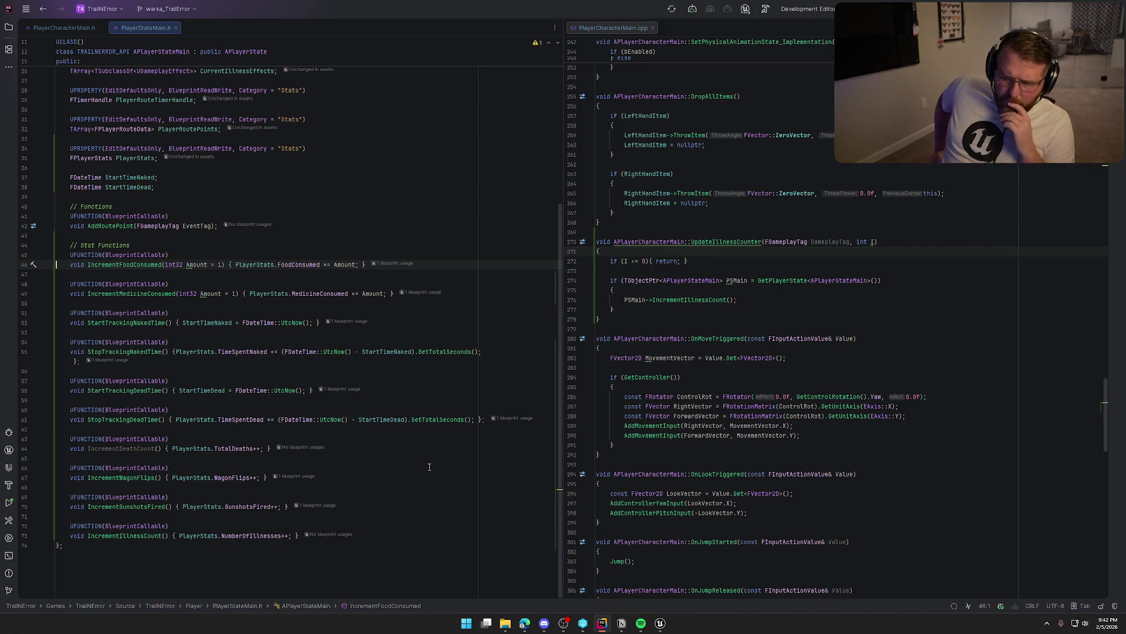
Return from PlayerStateMain.h in Rider to the Unreal bp_Food graph
{"action": "left_click", "coordinate": [660, 622]}
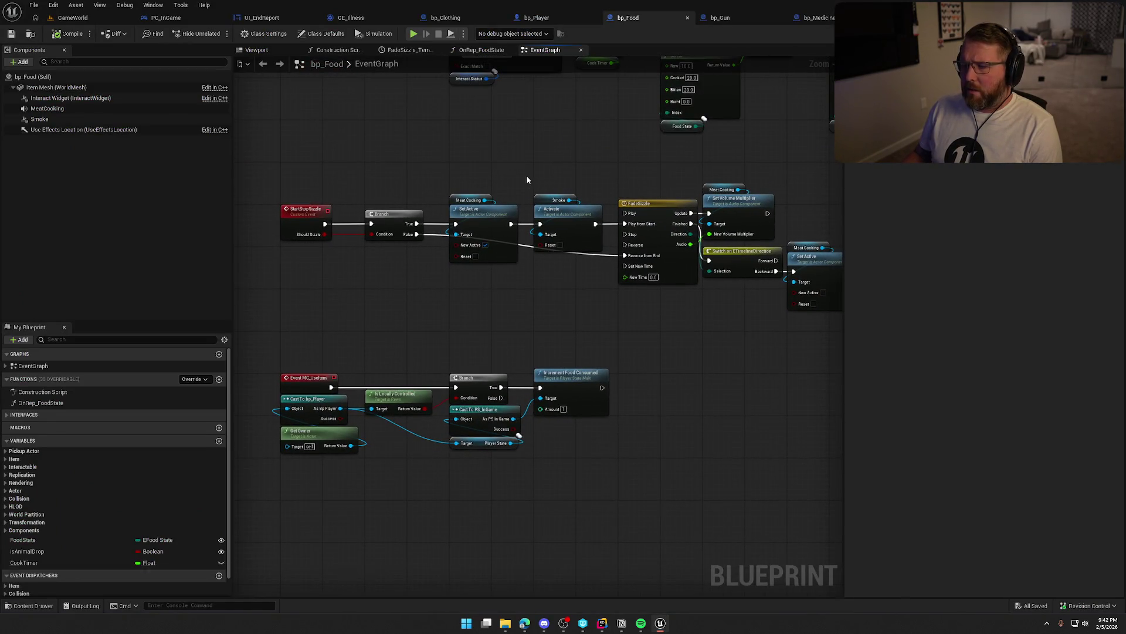
Open the GA_Die ability blueprint from the Logic/GAS/Abilities folder
{"action": "key", "text": "ctrl+space"}
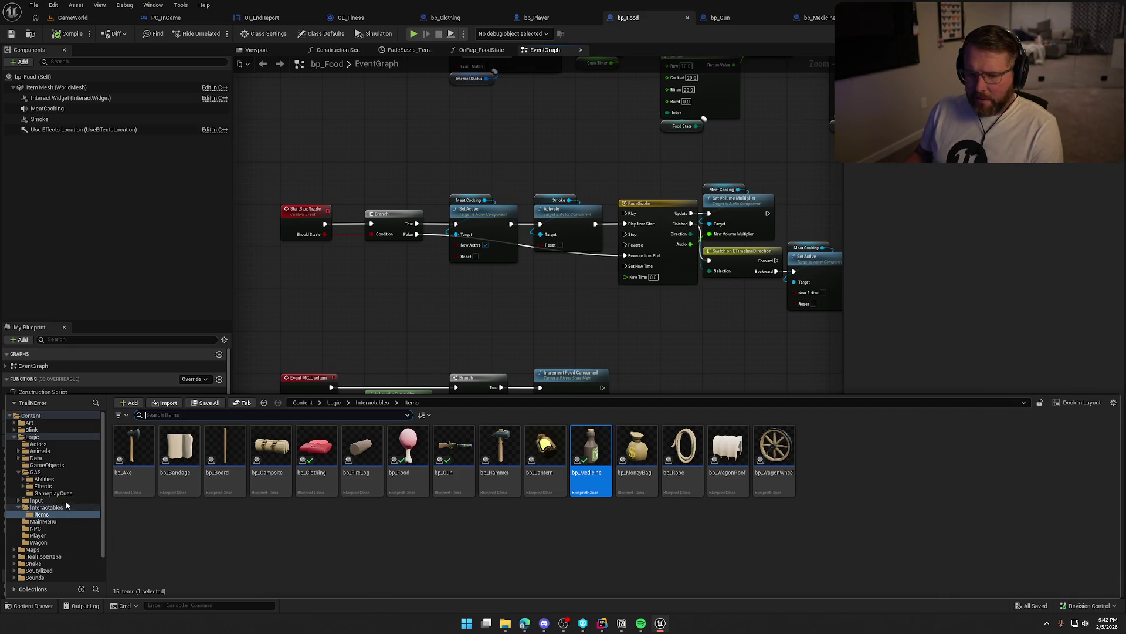
{"action": "left_click", "coordinate": [58, 478]}
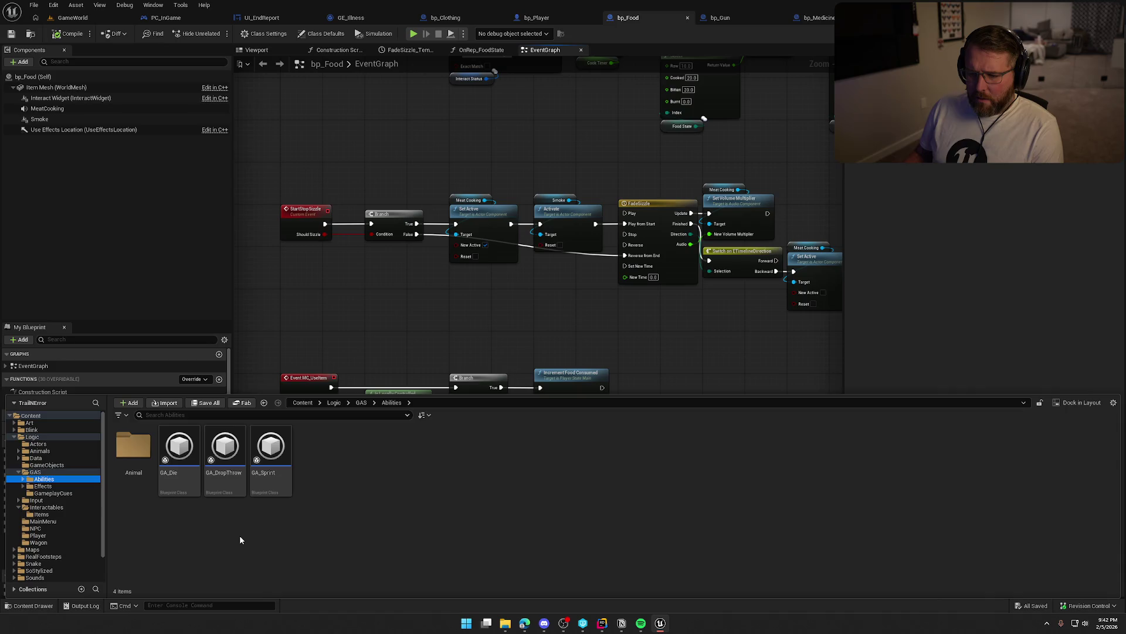
{"action": "double_click", "coordinate": [179, 454]}
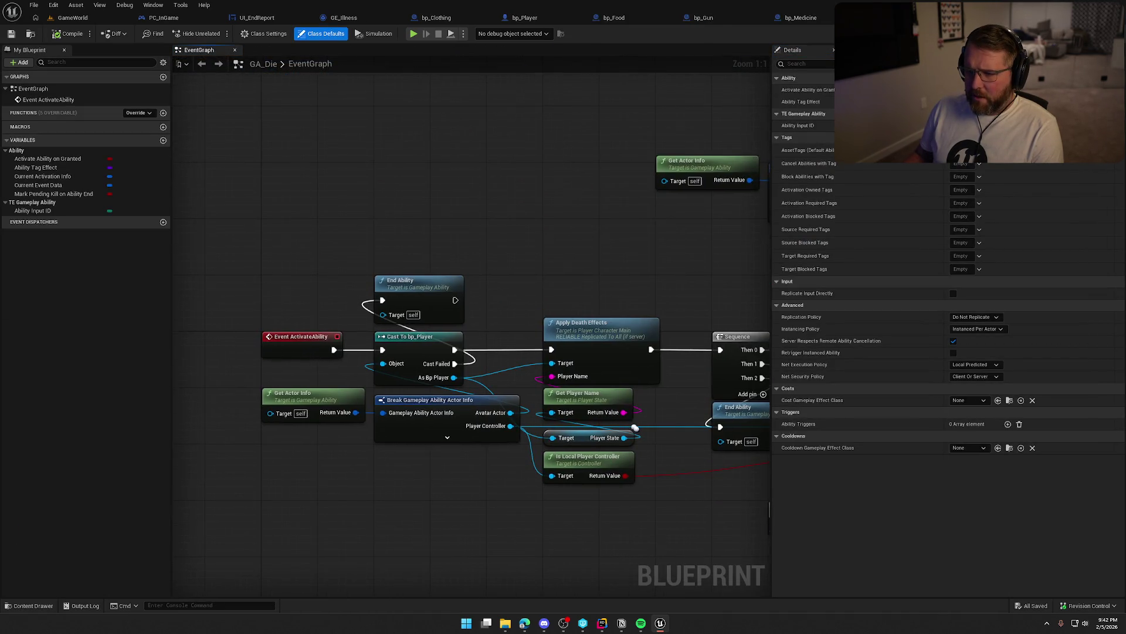
Pan GA_Die's graph past Cast To PC_InGame to Push New UI and drag from Player State
{"action": "mouse_move", "coordinate": [690, 530]}
{"action": "left_mouse_down"}
{"action": "mouse_move", "coordinate": [481, 514]}
{"action": "mouse_move", "coordinate": [283, 458]}
{"action": "left_mouse_up"}
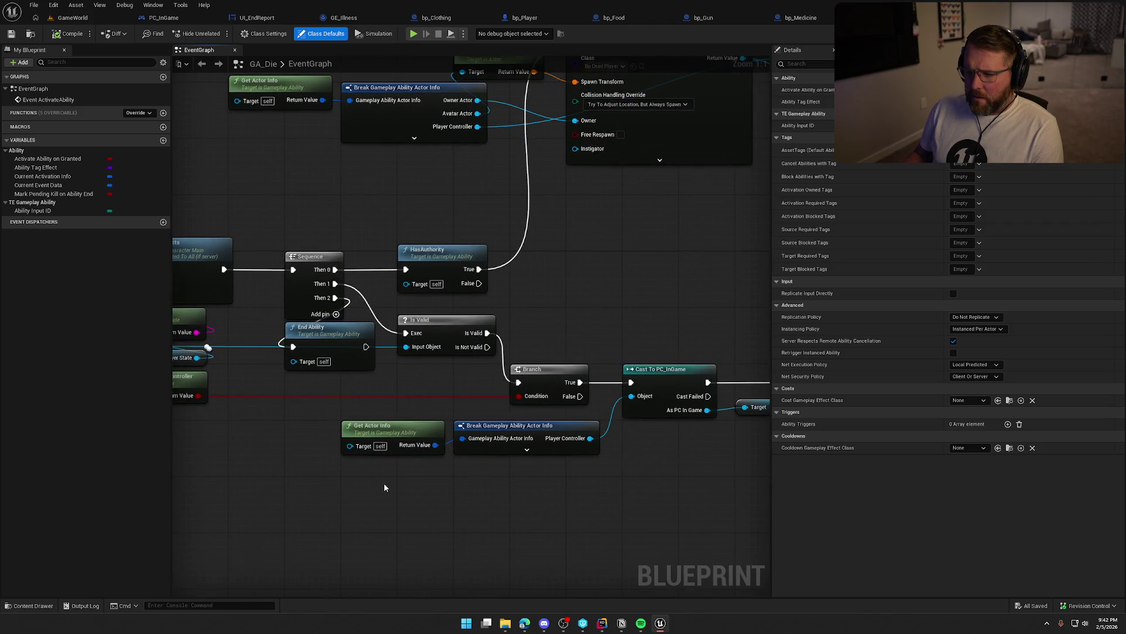
{"action": "left_click_drag", "start_coordinate": [385, 487], "coordinate": [595, 474]}
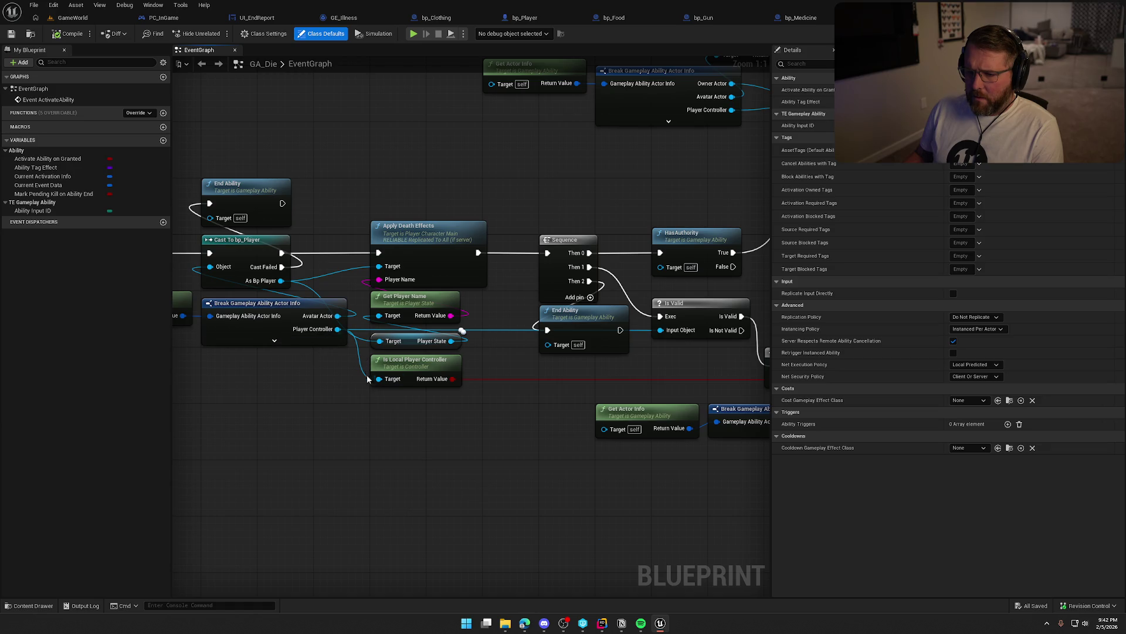
{"action": "mouse_move", "coordinate": [507, 451]}
{"action": "left_mouse_down"}
{"action": "mouse_move", "coordinate": [236, 471]}
{"action": "mouse_move", "coordinate": [369, 423]}
{"action": "mouse_move", "coordinate": [212, 453]}
{"action": "left_mouse_up"}
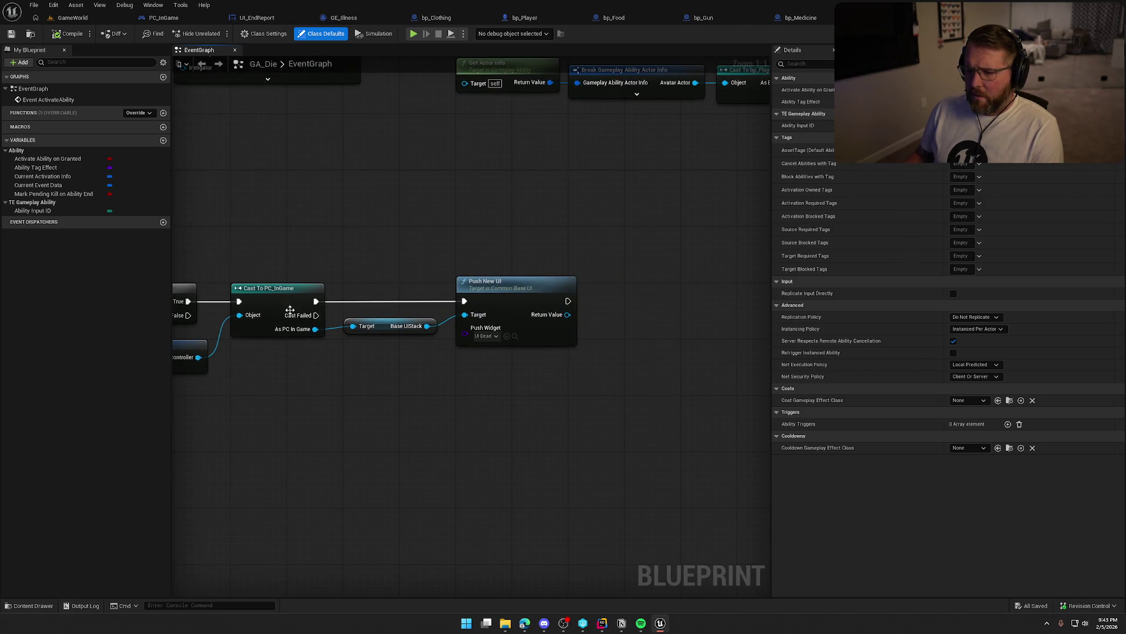
{"action": "mouse_move", "coordinate": [411, 436]}
{"action": "left_mouse_down"}
{"action": "mouse_move", "coordinate": [565, 427]}
{"action": "mouse_move", "coordinate": [377, 485]}
{"action": "mouse_move", "coordinate": [759, 470]}
{"action": "mouse_move", "coordinate": [293, 298]}
{"action": "left_mouse_up"}
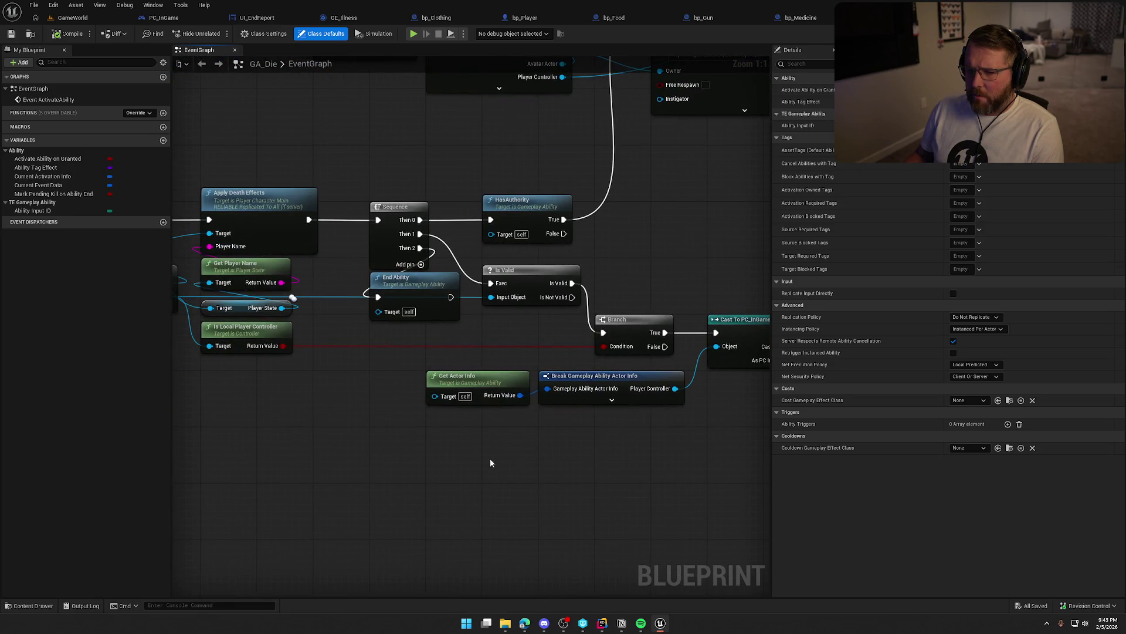
{"action": "left_click_drag", "start_coordinate": [491, 459], "coordinate": [704, 442]}
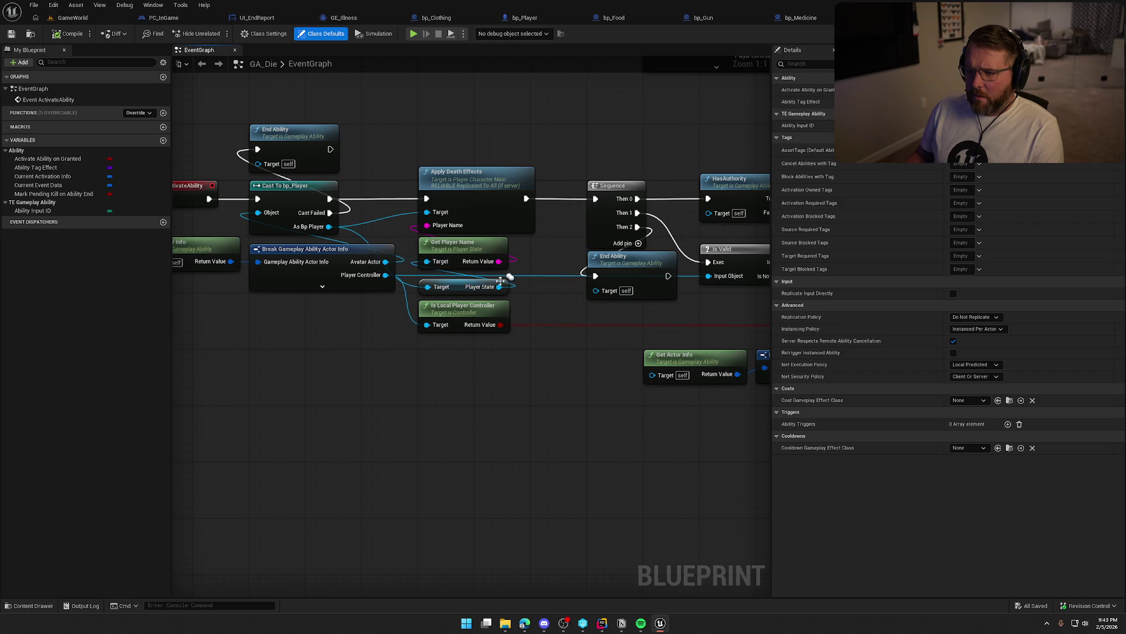
{"action": "mouse_move", "coordinate": [566, 356]}
{"action": "left_mouse_down"}
{"action": "mouse_move", "coordinate": [329, 341]}
{"action": "mouse_move", "coordinate": [258, 373]}
{"action": "mouse_move", "coordinate": [183, 387]}
{"action": "mouse_move", "coordinate": [371, 378]}
{"action": "left_mouse_up"}
{"action": "scroll", "coordinate": [330, 349], "scroll_direction": "down", "scroll_amount": 2}
{"action": "mouse_move", "coordinate": [239, 255]}
{"action": "left_mouse_down"}
{"action": "mouse_move", "coordinate": [463, 311]}
{"action": "mouse_move", "coordinate": [978, 398]}
{"action": "mouse_move", "coordinate": [340, 345]}
{"action": "mouse_move", "coordinate": [315, 332]}
{"action": "left_mouse_up"}
Add a pure Cast To PS_InGame on the Player State below Push New UI
{"action": "type", "text": "ca"}
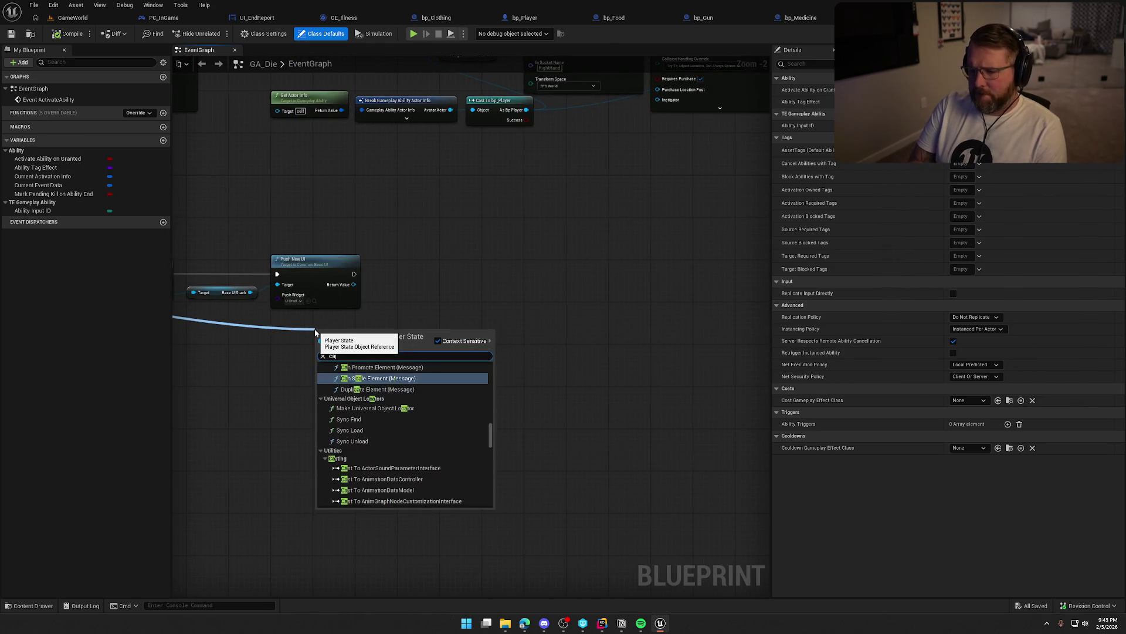
{"action": "type", "text": "st ps"}
{"action": "key", "text": "Return"}
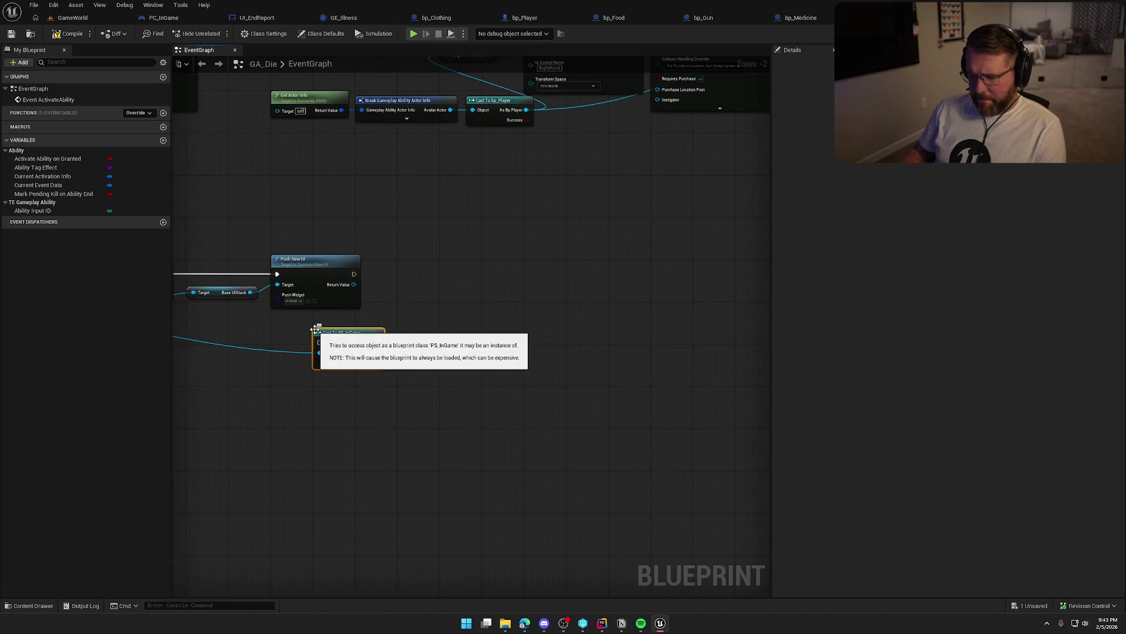
{"action": "right_click", "coordinate": [340, 345]}
{"action": "left_click", "coordinate": [372, 587]}
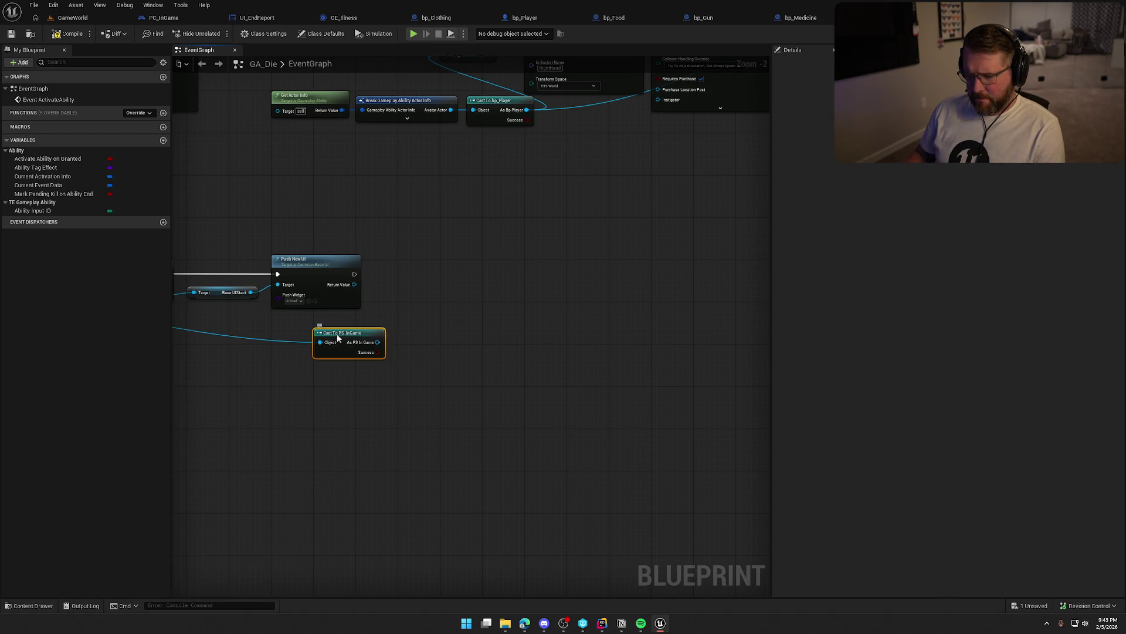
{"action": "mouse_move", "coordinate": [337, 335]}
{"action": "left_mouse_down"}
{"action": "mouse_move", "coordinate": [305, 318]}
{"action": "mouse_move", "coordinate": [381, 319]}
{"action": "left_mouse_up"}
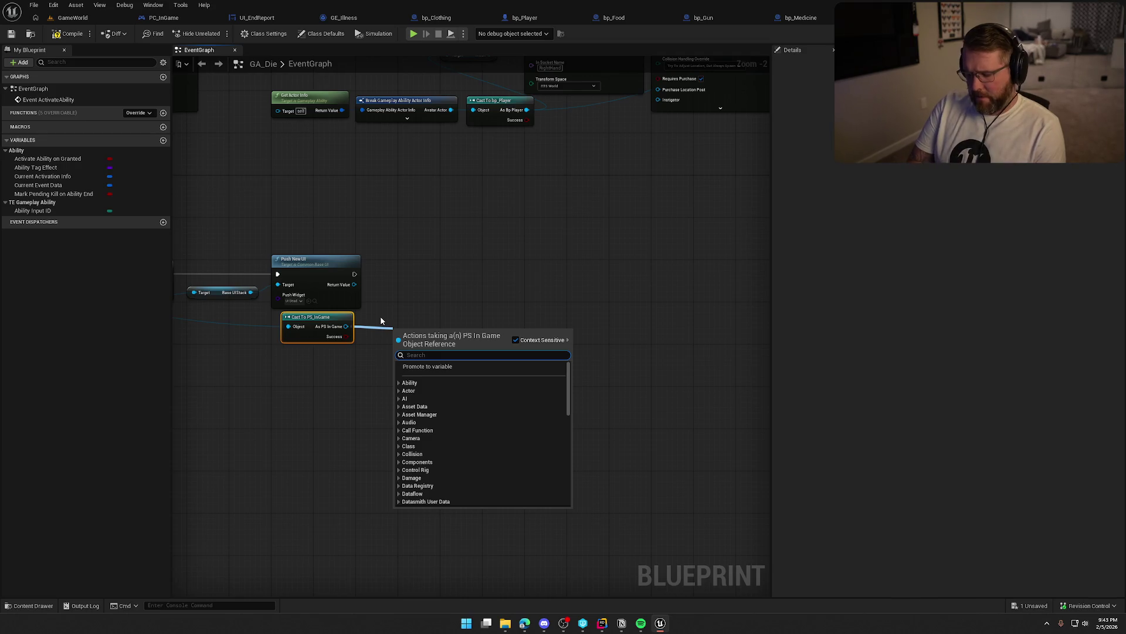
Call Increment Death Count on the cast result after Push New UI and tidy the nodes
{"action": "type", "text": "increm"}
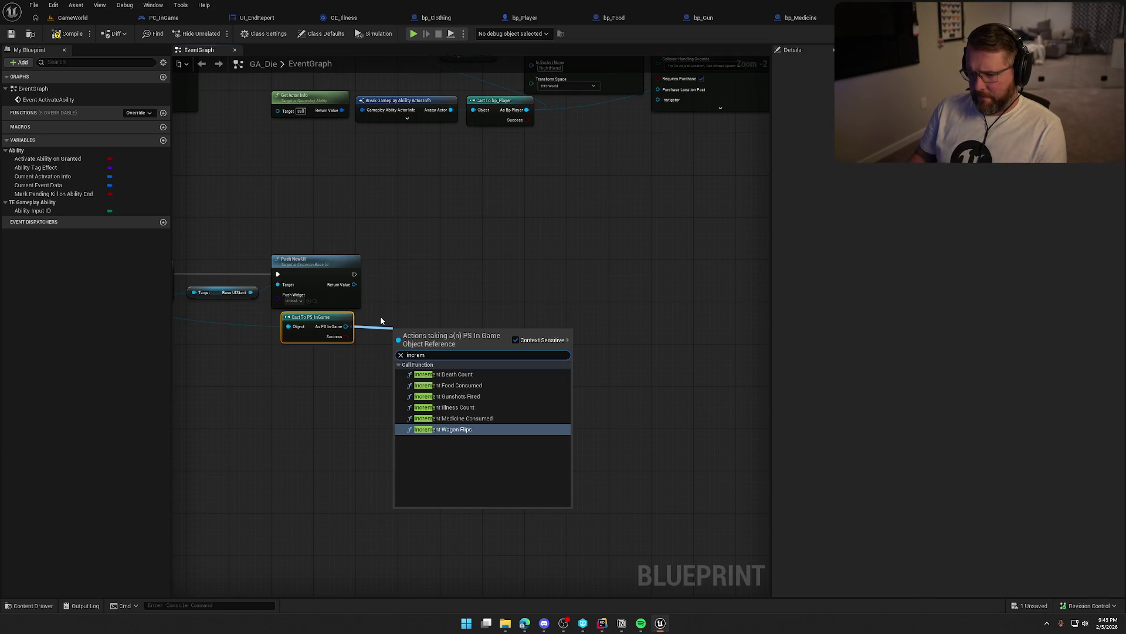
{"action": "left_click", "coordinate": [432, 375]}
{"action": "mouse_move", "coordinate": [354, 274]}
{"action": "left_mouse_down"}
{"action": "mouse_move", "coordinate": [404, 347]}
{"action": "mouse_move", "coordinate": [433, 267]}
{"action": "left_mouse_up"}
{"action": "left_click_drag", "start_coordinate": [327, 317], "coordinate": [338, 317]}
{"action": "left_click", "coordinate": [455, 360]}
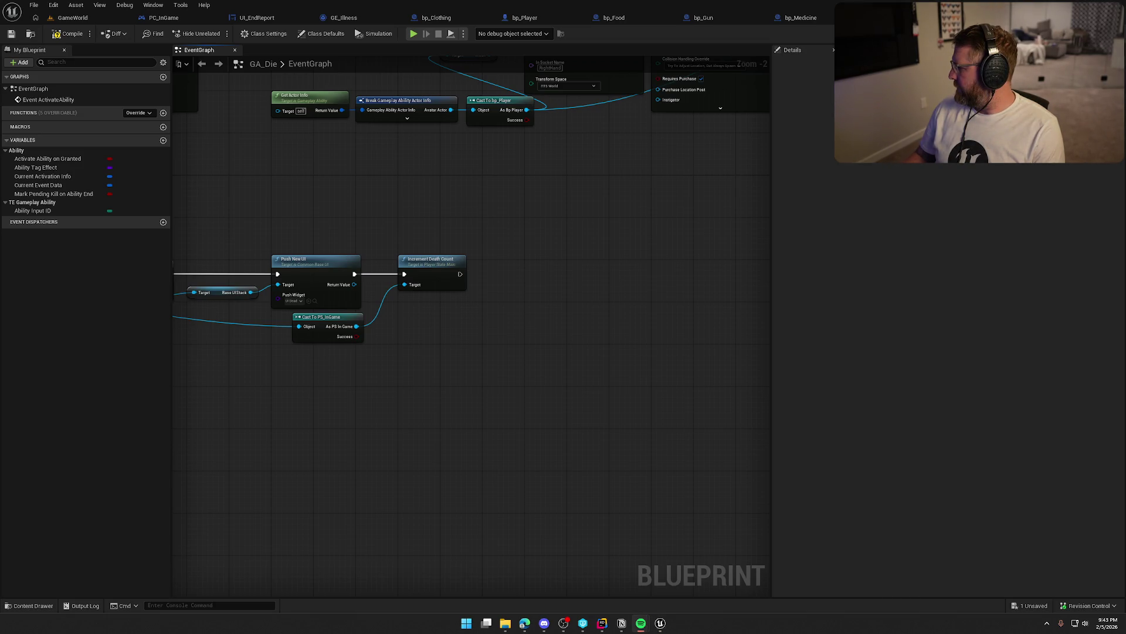
{"action": "left_click_drag", "start_coordinate": [434, 384], "coordinate": [510, 390]}
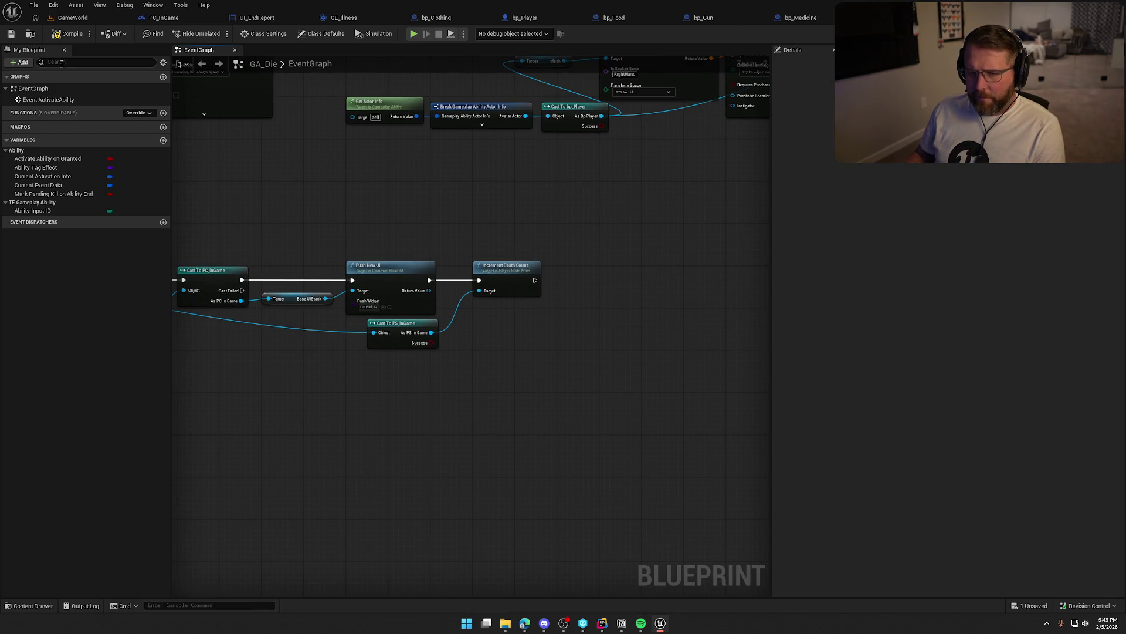
Compile GA_Die and save all changed assets
{"action": "key", "text": "ctrl+s"}
{"action": "left_click", "coordinate": [575, 412]}
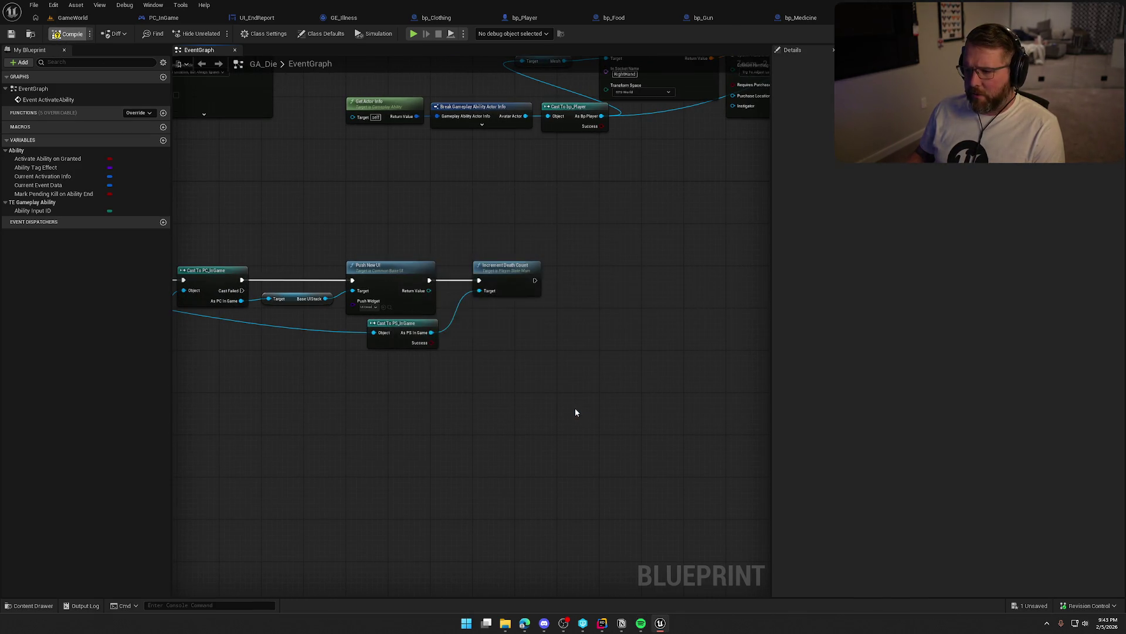
{"action": "key", "text": "ctrl+space"}
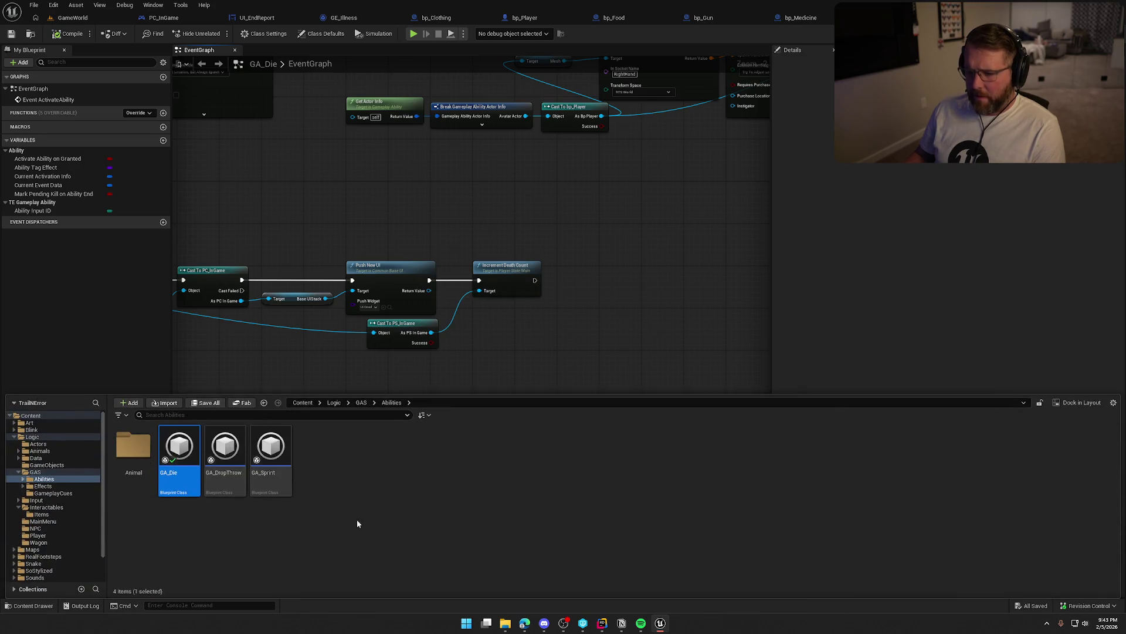
Open GA_DropThrow and jump from its MC Toggle Player Clothes node into bp_Player
{"action": "double_click", "coordinate": [225, 451]}
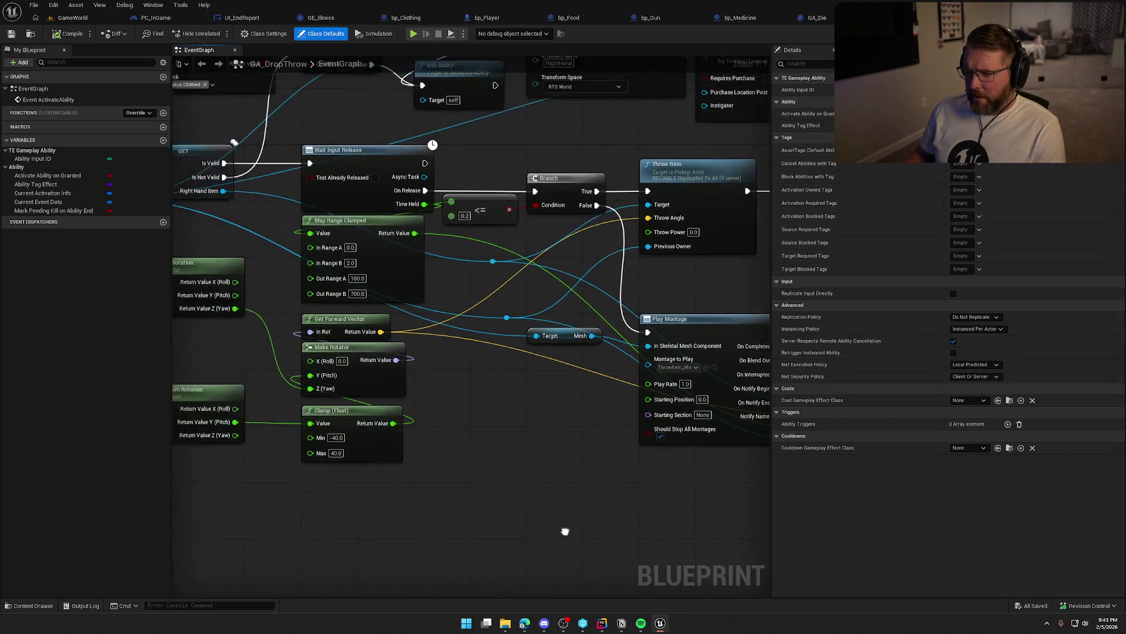
{"action": "scroll", "coordinate": [565, 530], "scroll_direction": "down", "scroll_amount": 5}
{"action": "scroll", "coordinate": [435, 477], "scroll_direction": "up", "scroll_amount": 3}
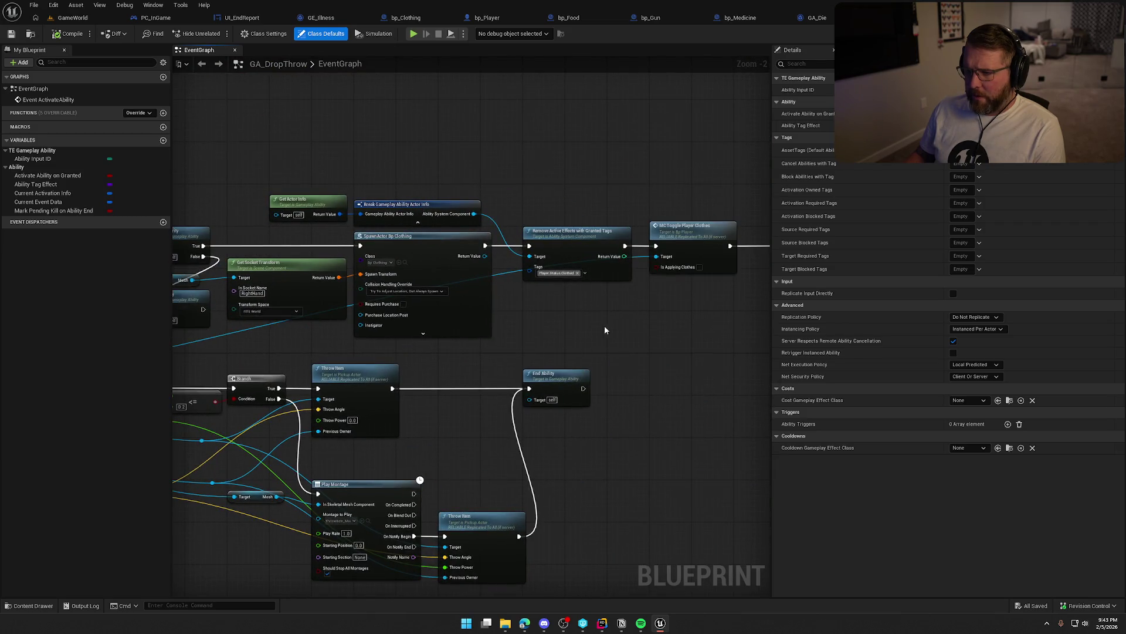
{"action": "left_click_drag", "start_coordinate": [576, 307], "coordinate": [454, 285]}
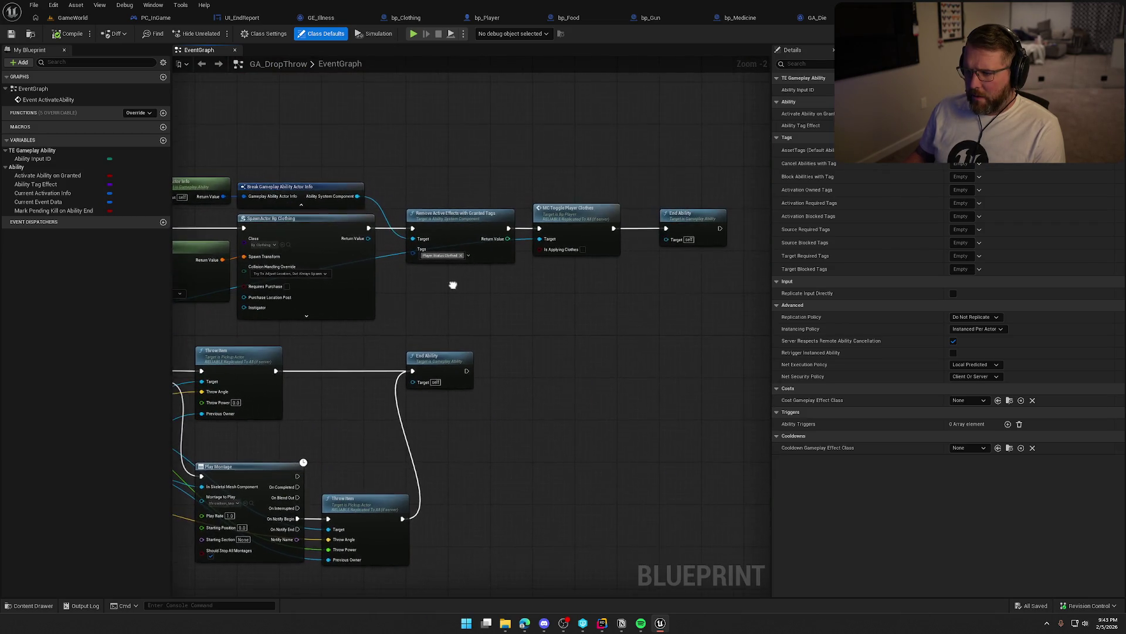
{"action": "left_click_drag", "start_coordinate": [327, 231], "coordinate": [692, 242]}
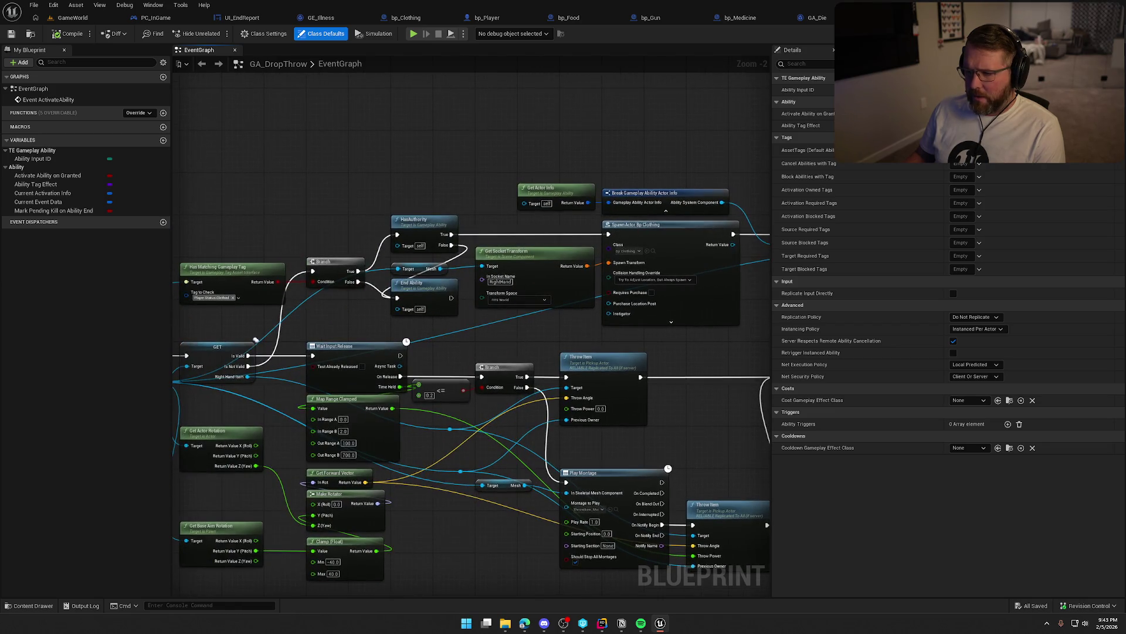
{"action": "scroll", "coordinate": [519, 316], "scroll_direction": "up", "scroll_amount": 2}
{"action": "mouse_move", "coordinate": [437, 308]}
{"action": "left_mouse_down"}
{"action": "mouse_move", "coordinate": [519, 315]}
{"action": "mouse_move", "coordinate": [437, 334]}
{"action": "mouse_move", "coordinate": [473, 332]}
{"action": "left_mouse_up"}
{"action": "double_click", "coordinate": [491, 228]}
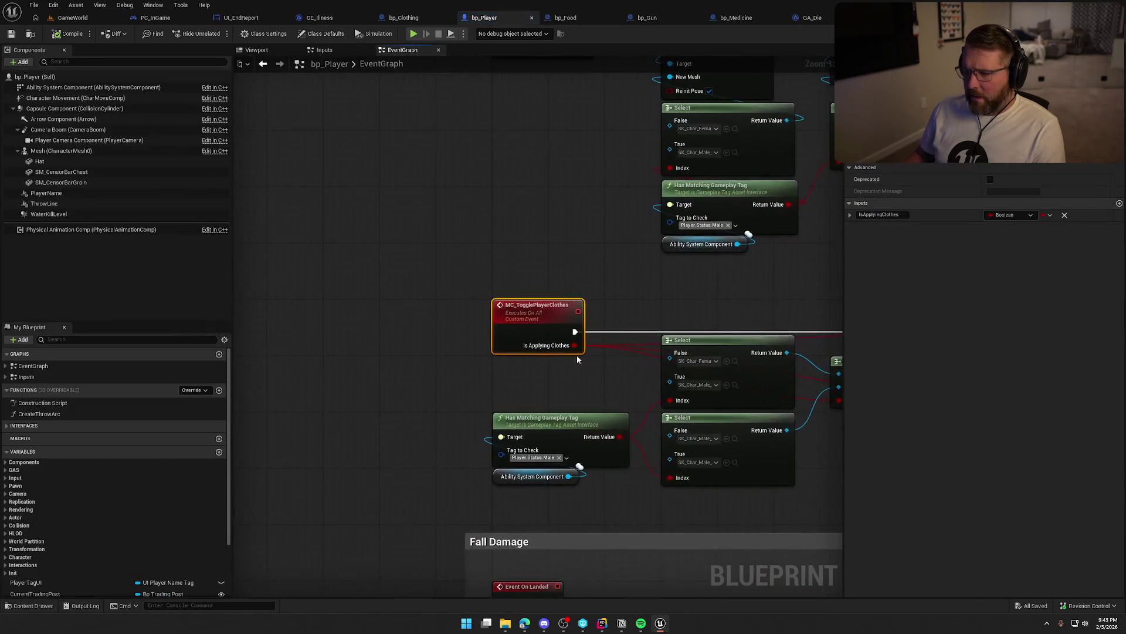
Move Switch Has Authority, its Branch and the ApplyGameplayEffectToSelf nodes further right
{"action": "left_click_drag", "start_coordinate": [576, 355], "coordinate": [303, 383]}
{"action": "mouse_move", "coordinate": [597, 429]}
{"action": "left_mouse_down"}
{"action": "mouse_move", "coordinate": [346, 414]}
{"action": "mouse_move", "coordinate": [523, 410]}
{"action": "left_mouse_up"}
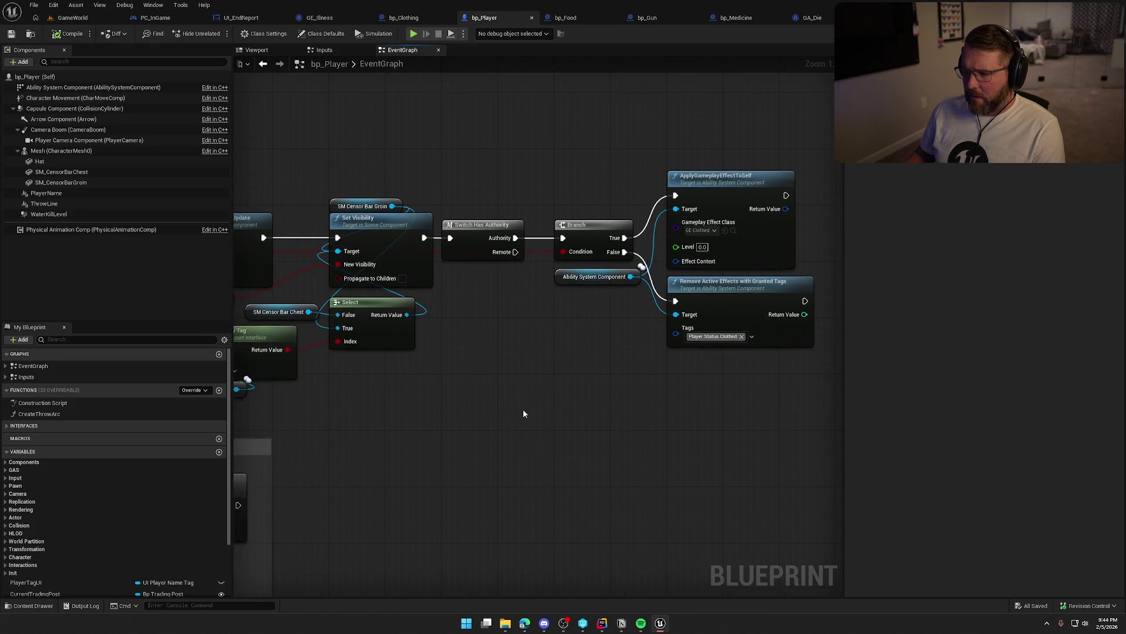
{"action": "left_click_drag", "start_coordinate": [487, 207], "coordinate": [680, 287]}
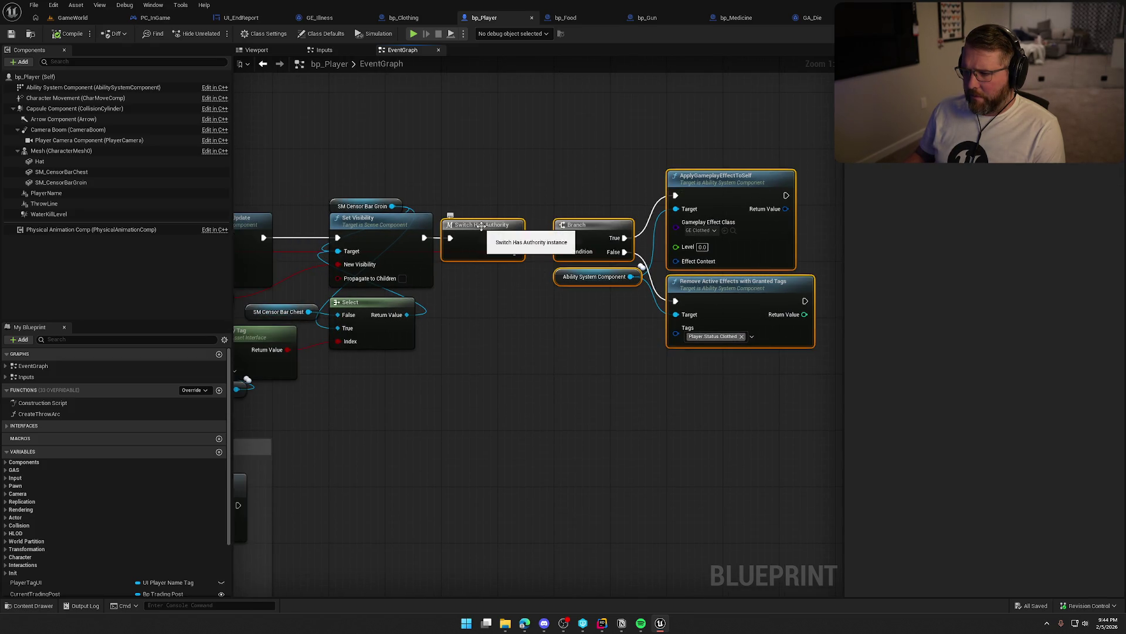
{"action": "left_click_drag", "start_coordinate": [483, 227], "coordinate": [596, 226]}
{"action": "left_click", "coordinate": [508, 318]}
{"action": "mouse_move", "coordinate": [508, 318]}
{"action": "left_mouse_down"}
{"action": "mouse_move", "coordinate": [632, 364]}
{"action": "mouse_move", "coordinate": [714, 444]}
{"action": "mouse_move", "coordinate": [636, 434]}
{"action": "mouse_move", "coordinate": [631, 403]}
{"action": "mouse_move", "coordinate": [731, 406]}
{"action": "mouse_move", "coordinate": [636, 410]}
{"action": "left_mouse_up"}
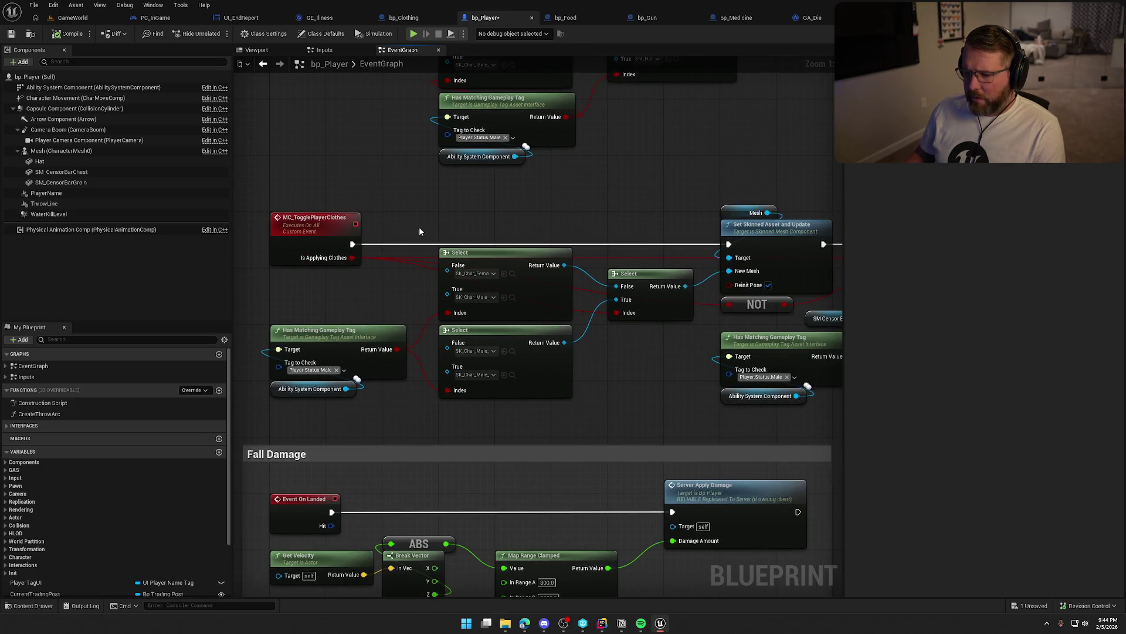
{"action": "mouse_move", "coordinate": [420, 233]}
{"action": "left_mouse_down"}
{"action": "mouse_move", "coordinate": [581, 389]}
{"action": "mouse_move", "coordinate": [470, 402]}
{"action": "mouse_move", "coordinate": [833, 428]}
{"action": "mouse_move", "coordinate": [476, 426]}
{"action": "mouse_move", "coordinate": [344, 409]}
{"action": "left_mouse_up"}
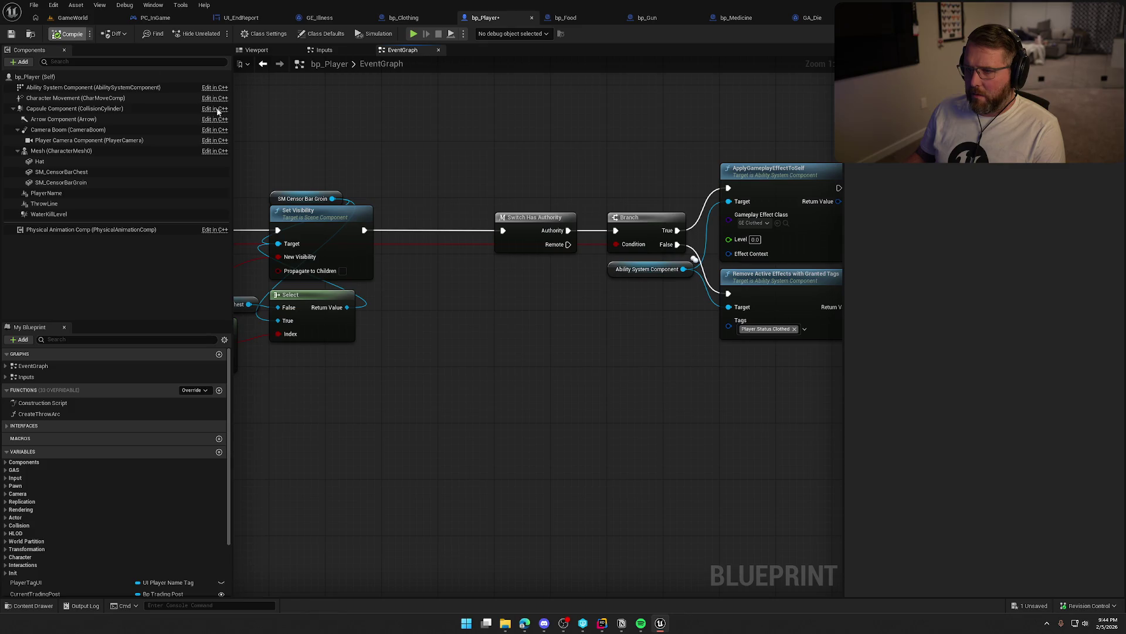
Save bp_Player and return to the GA_DropThrow graph
{"action": "key", "text": "ctrl+s"}
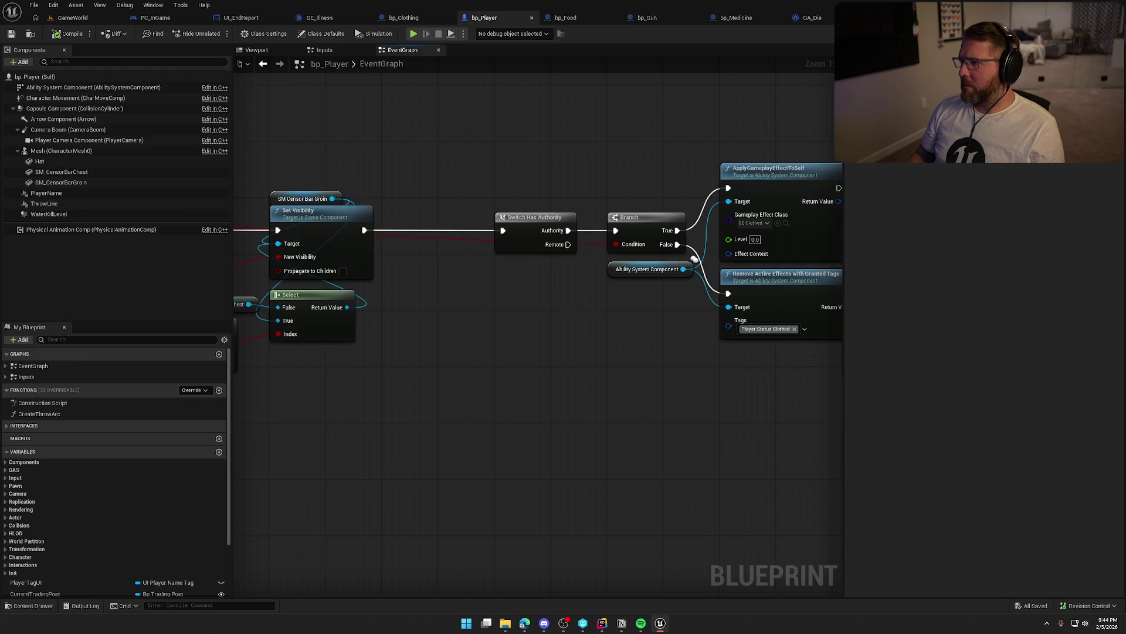
{"action": "left_click", "coordinate": [880, 18]}
{"action": "mouse_move", "coordinate": [397, 349]}
{"action": "left_mouse_down"}
{"action": "mouse_move", "coordinate": [446, 411]}
{"action": "mouse_move", "coordinate": [434, 422]}
{"action": "mouse_move", "coordinate": [329, 281]}
{"action": "mouse_move", "coordinate": [470, 340]}
{"action": "mouse_move", "coordinate": [450, 349]}
{"action": "mouse_move", "coordinate": [367, 359]}
{"action": "mouse_move", "coordinate": [422, 316]}
{"action": "mouse_move", "coordinate": [678, 230]}
{"action": "left_mouse_up"}
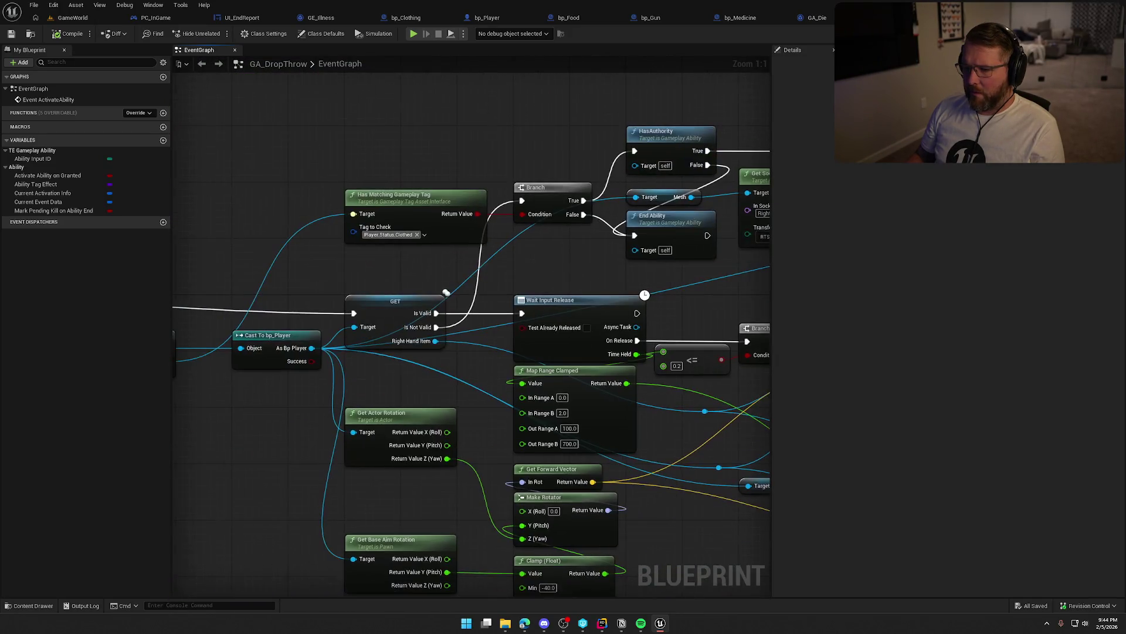
Pan GA_DropThrow from Event ActivateAbility through Throw Item to SpawnActor, then return to bp_Player
{"action": "mouse_move", "coordinate": [193, 288]}
{"action": "left_mouse_down"}
{"action": "mouse_move", "coordinate": [130, 288]}
{"action": "mouse_move", "coordinate": [498, 242]}
{"action": "left_mouse_up"}
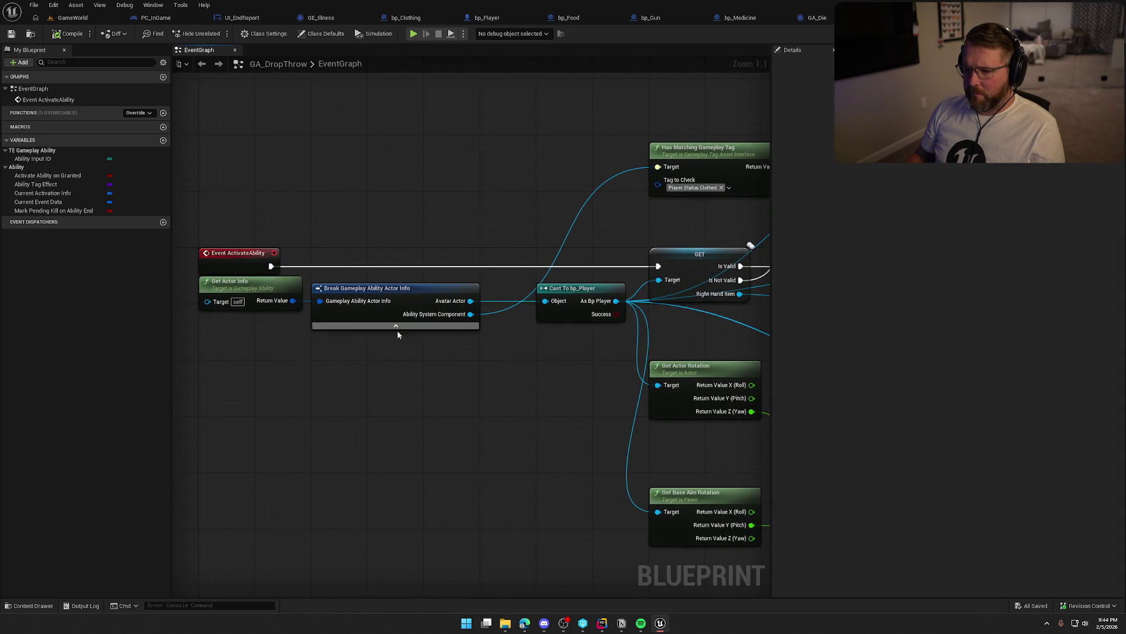
{"action": "mouse_move", "coordinate": [473, 354]}
{"action": "left_mouse_down"}
{"action": "mouse_move", "coordinate": [350, 360]}
{"action": "mouse_move", "coordinate": [453, 365]}
{"action": "mouse_move", "coordinate": [379, 380]}
{"action": "left_mouse_up"}
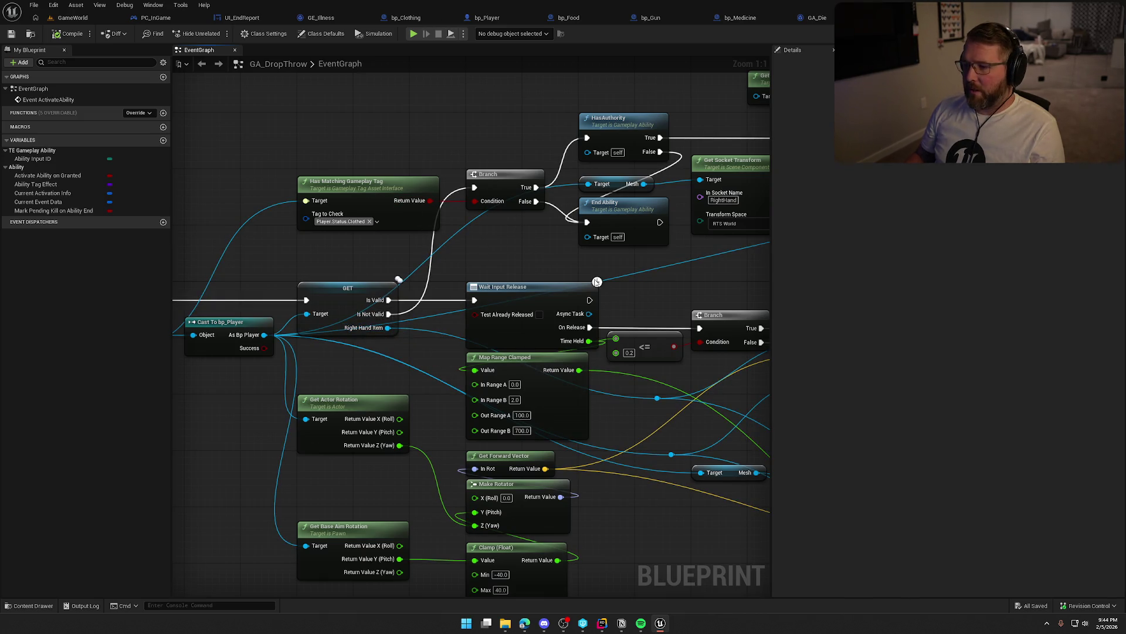
{"action": "left_click_drag", "start_coordinate": [539, 253], "coordinate": [328, 264]}
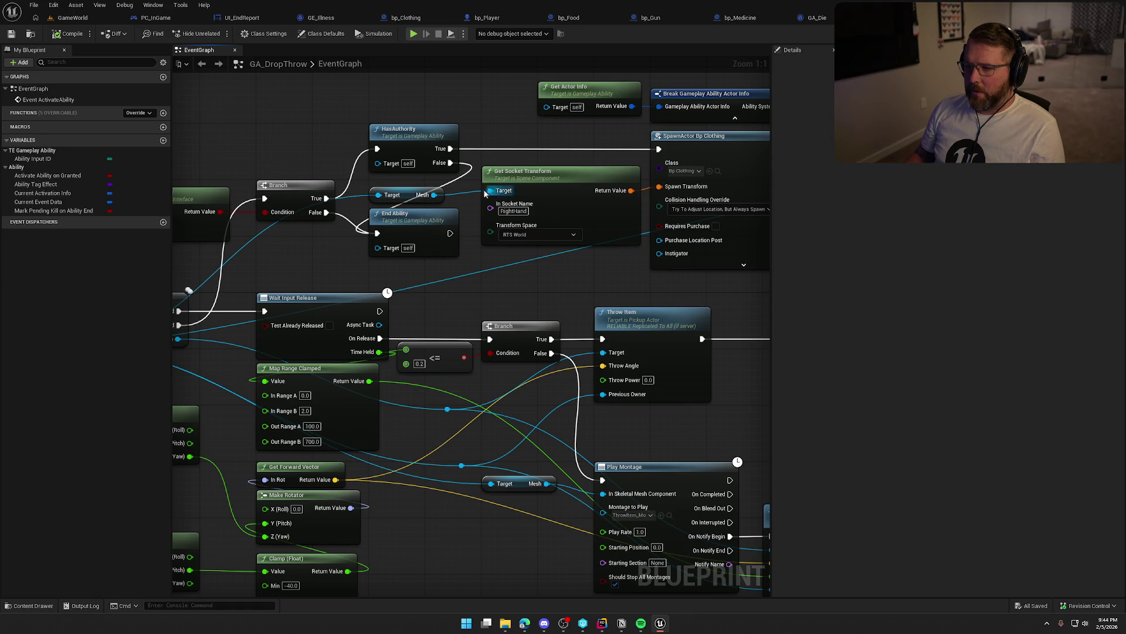
{"action": "left_click_drag", "start_coordinate": [516, 271], "coordinate": [272, 334]}
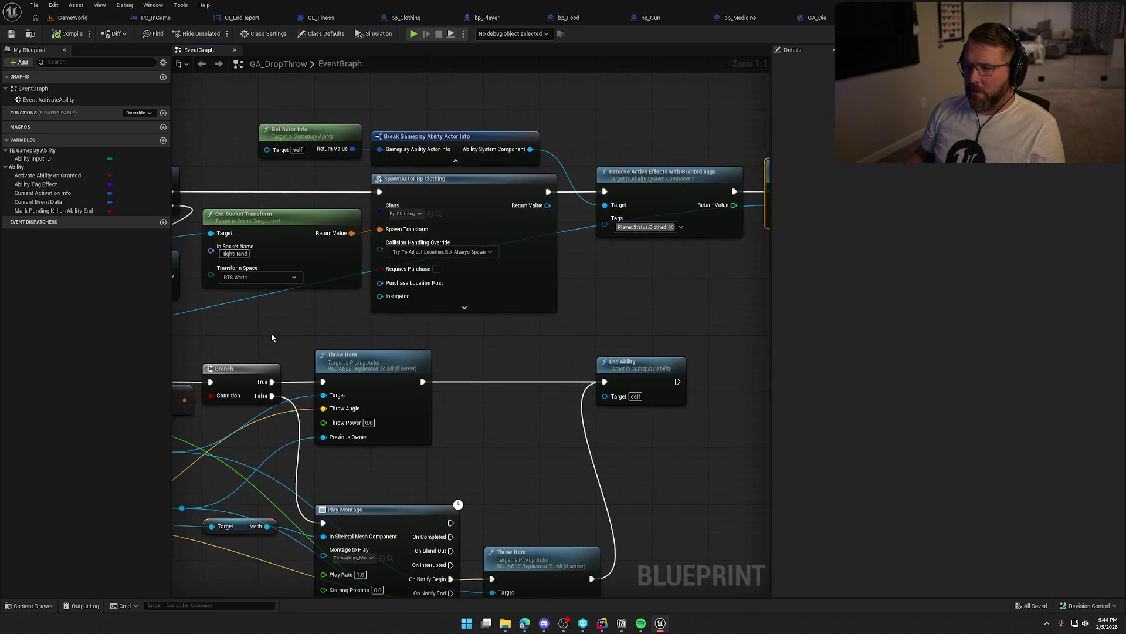
{"action": "left_click_drag", "start_coordinate": [388, 334], "coordinate": [240, 321]}
{"action": "left_click", "coordinate": [485, 18]}
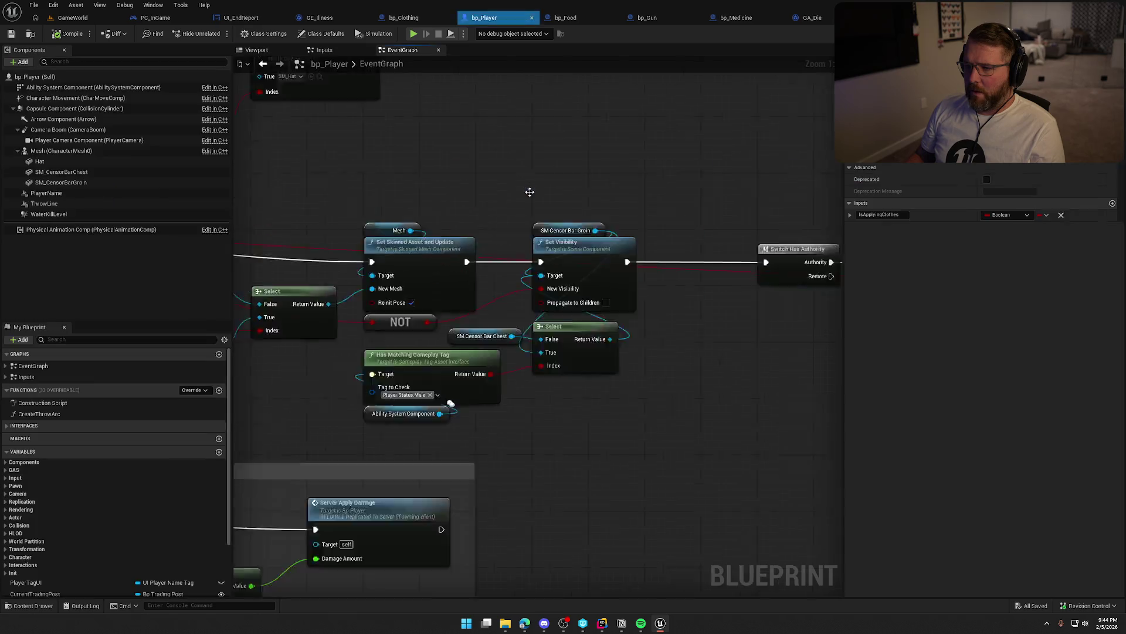
Insert a Sequence after Set Visibility with Then 0 wired to Switch Has Authority
{"action": "left_click_drag", "start_coordinate": [615, 269], "coordinate": [388, 237]}
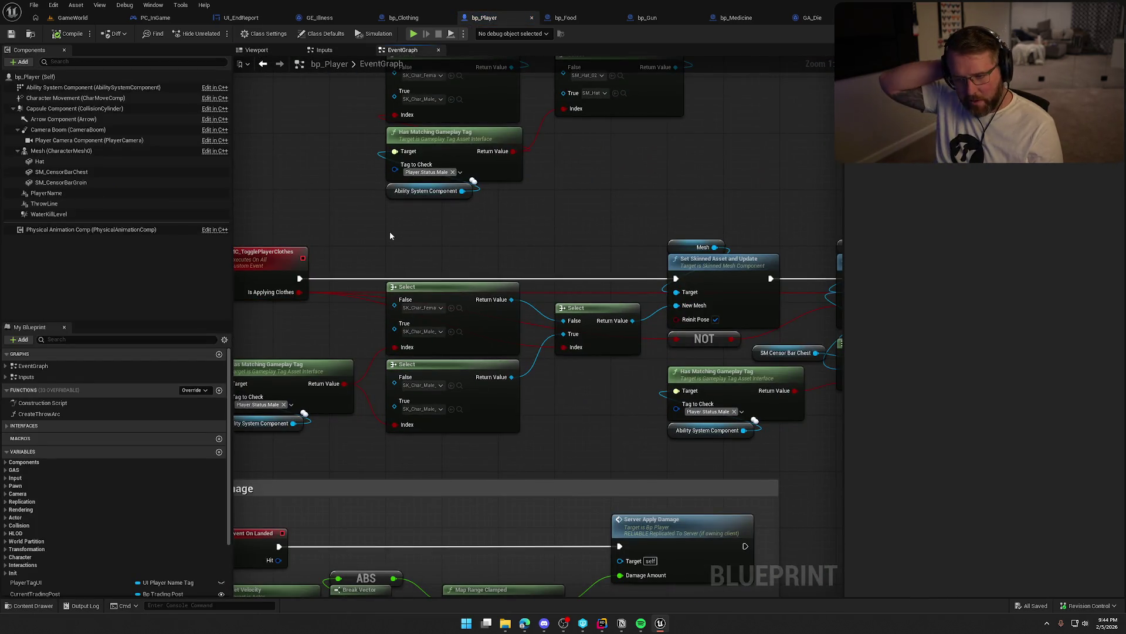
{"action": "mouse_move", "coordinate": [448, 227]}
{"action": "left_mouse_down"}
{"action": "mouse_move", "coordinate": [307, 249]}
{"action": "mouse_move", "coordinate": [442, 403]}
{"action": "mouse_move", "coordinate": [338, 388]}
{"action": "left_mouse_up"}
{"action": "mouse_move", "coordinate": [400, 188]}
{"action": "left_mouse_down"}
{"action": "mouse_move", "coordinate": [612, 364]}
{"action": "mouse_move", "coordinate": [780, 405]}
{"action": "left_mouse_up"}
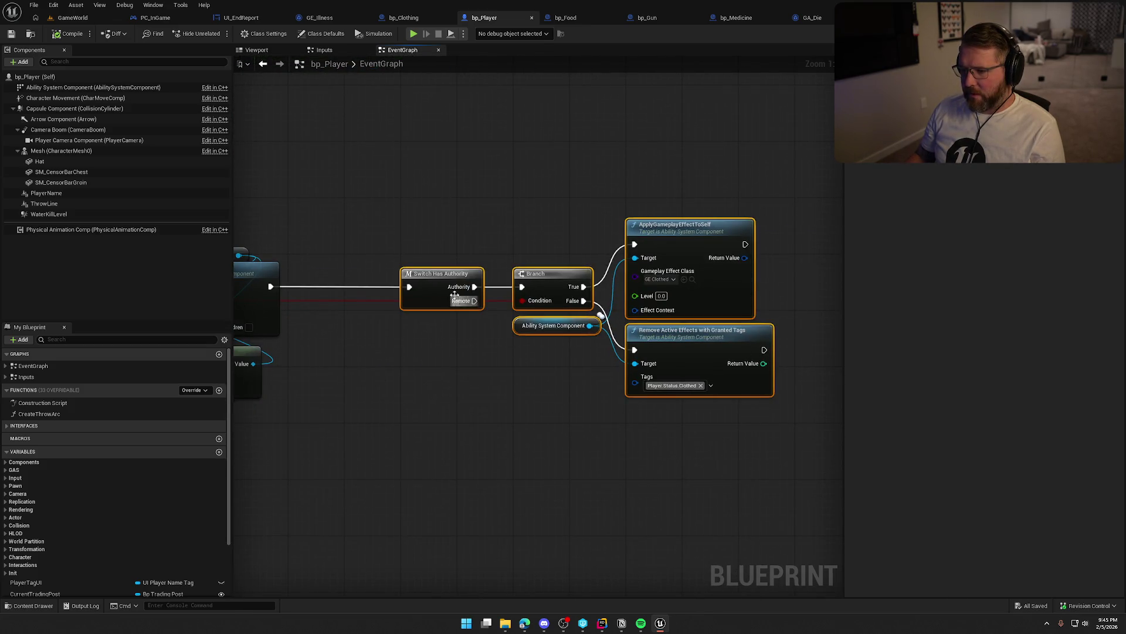
{"action": "left_click_drag", "start_coordinate": [441, 281], "coordinate": [440, 151]}
{"action": "left_click_drag", "start_coordinate": [440, 258], "coordinate": [502, 258]}
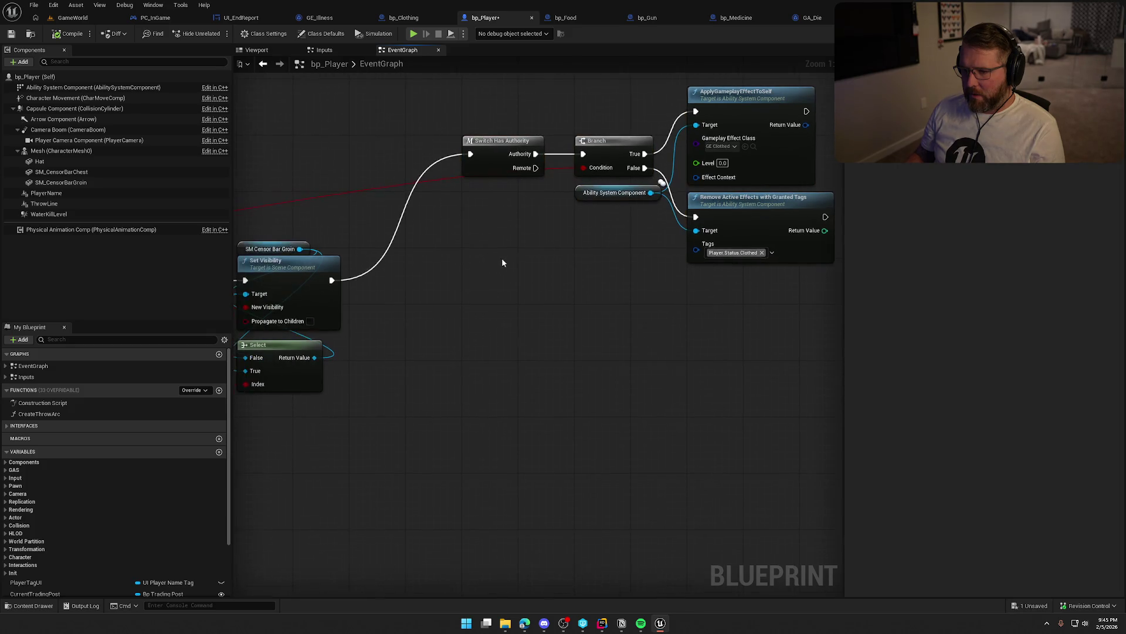
{"action": "left_click", "coordinate": [400, 269]}
{"action": "left_click_drag", "start_coordinate": [399, 270], "coordinate": [332, 280]}
{"action": "left_click_drag", "start_coordinate": [445, 271], "coordinate": [477, 156]}
{"action": "left_click_drag", "start_coordinate": [420, 257], "coordinate": [375, 267]}
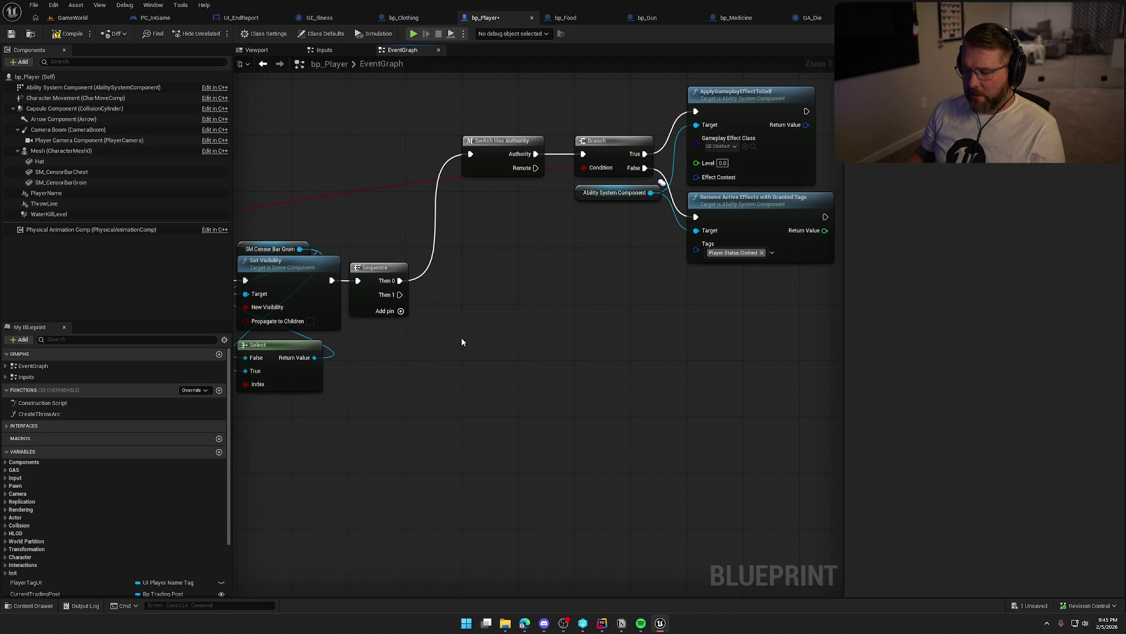
{"action": "mouse_move", "coordinate": [409, 318]}
{"action": "left_mouse_down"}
{"action": "mouse_move", "coordinate": [384, 303]}
{"action": "mouse_move", "coordinate": [442, 316]}
{"action": "left_mouse_up"}
Add an Is Locally Controlled node and a Branch off the Sequence's Then 1
{"action": "right_click", "coordinate": [443, 317]}
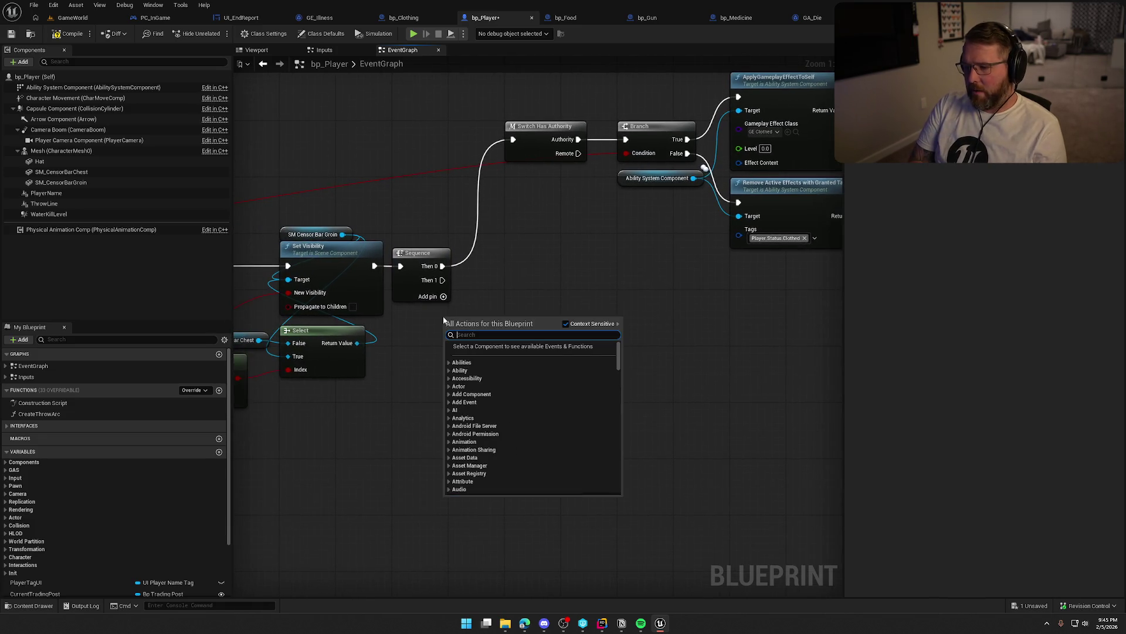
{"action": "type", "text": "is local"}
{"action": "type", "text": "ll"}
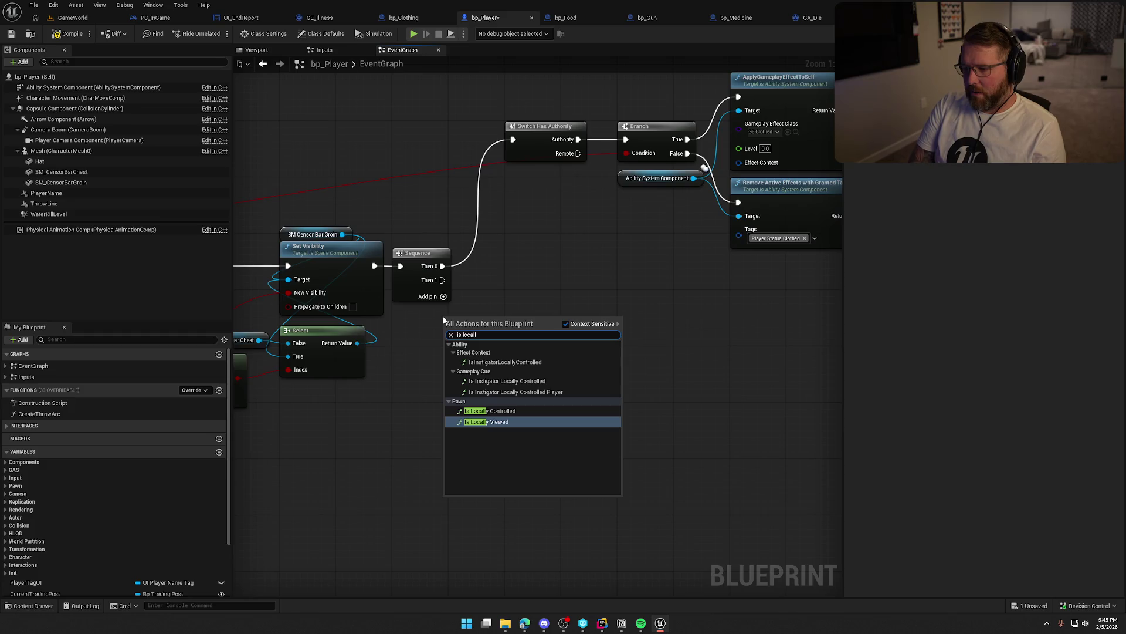
{"action": "key", "text": "Up"}
{"action": "key", "text": "Return"}
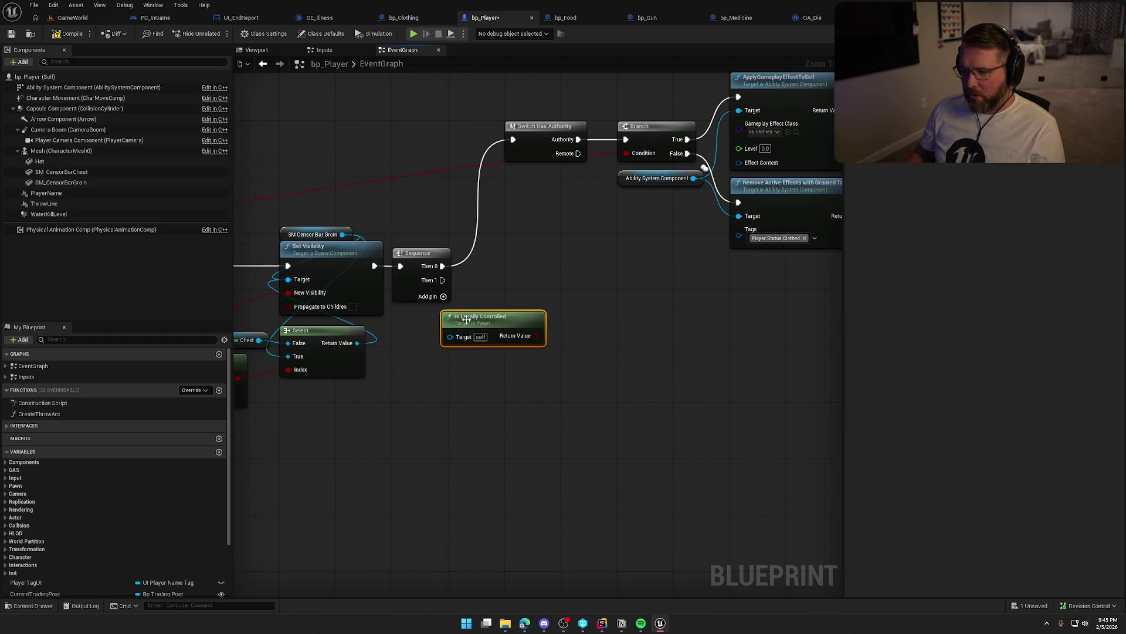
{"action": "left_click_drag", "start_coordinate": [466, 318], "coordinate": [417, 318]}
{"action": "left_click", "coordinate": [518, 293]}
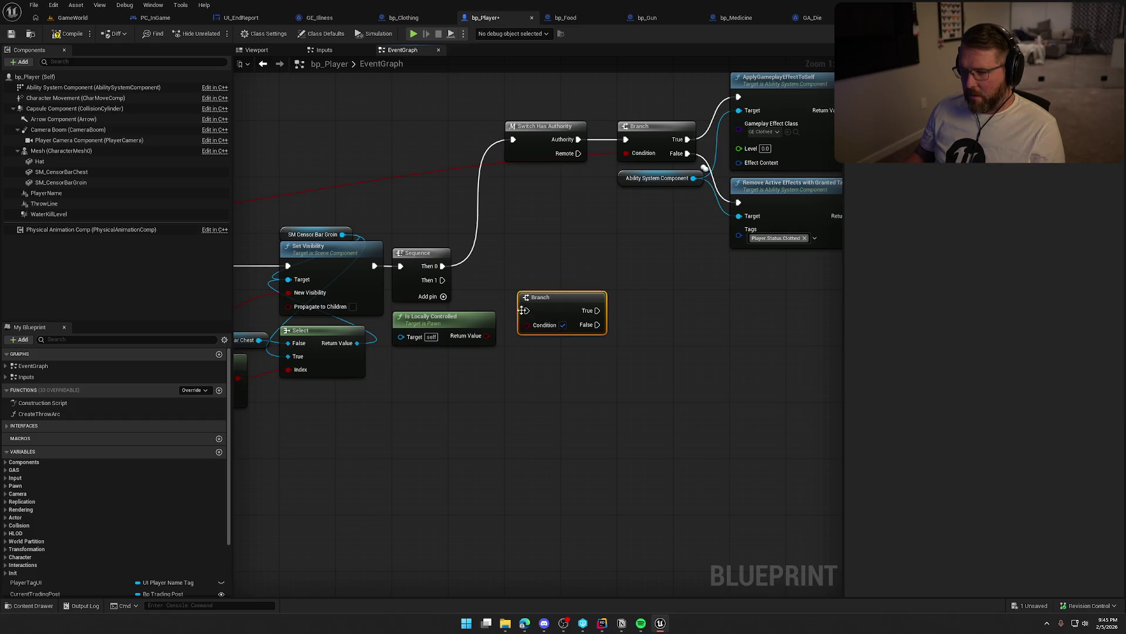
{"action": "left_click_drag", "start_coordinate": [442, 280], "coordinate": [534, 305]}
Cast Get Player State to PS_InGame on the Branch's True path
{"action": "right_click", "coordinate": [472, 336]}
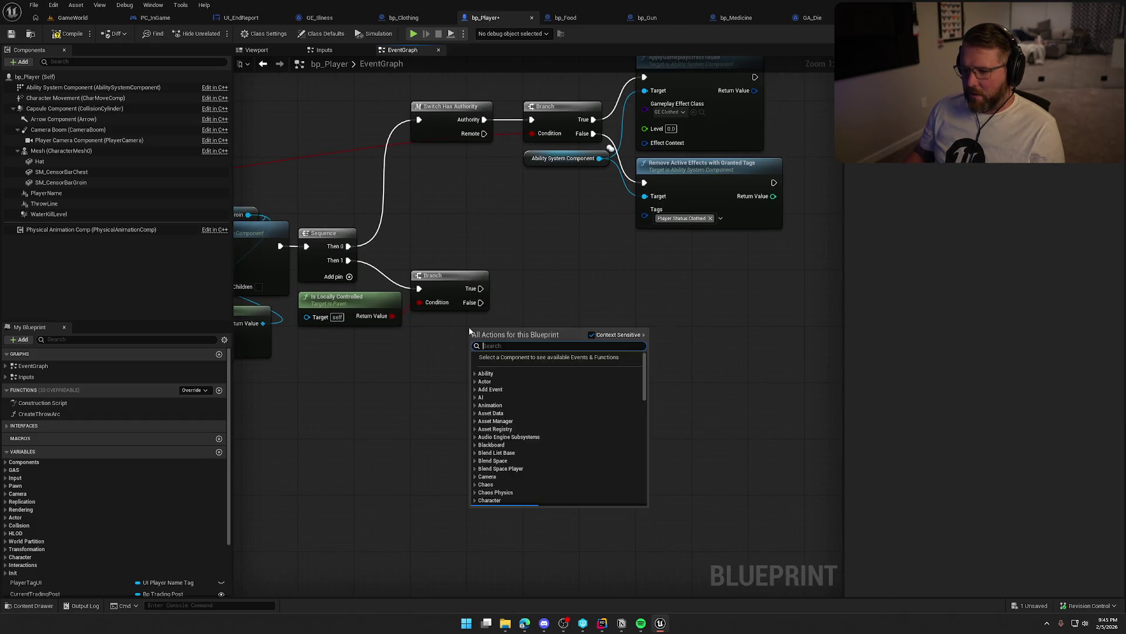
{"action": "type", "text": "get player state"}
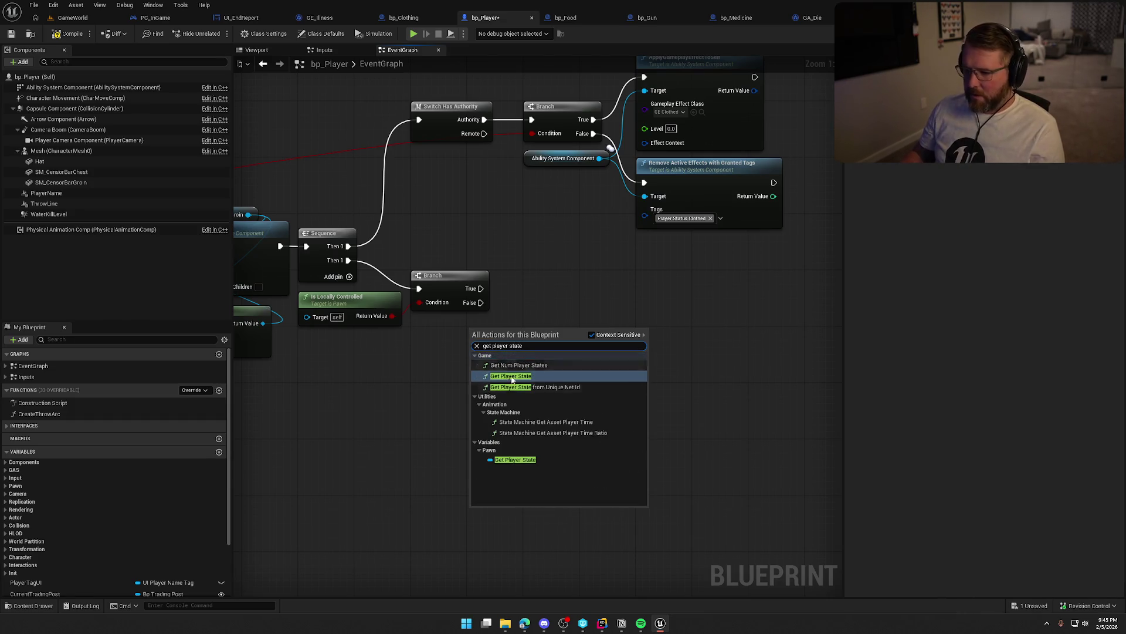
{"action": "left_click", "coordinate": [515, 460]}
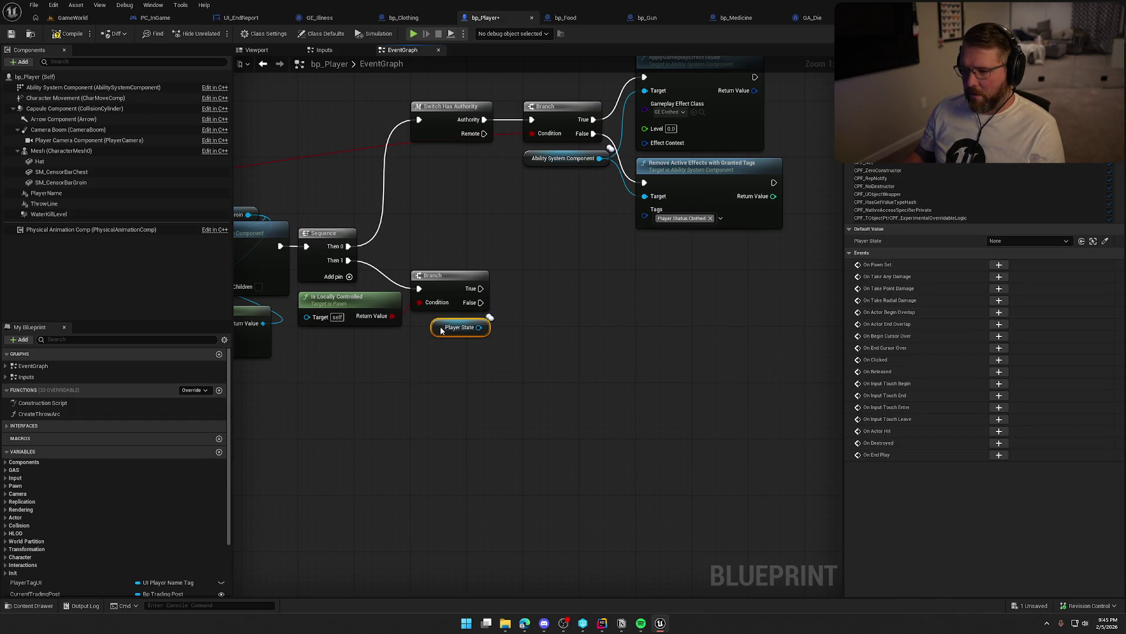
{"action": "left_click_drag", "start_coordinate": [480, 328], "coordinate": [504, 330]}
{"action": "type", "text": "cast to ps"}
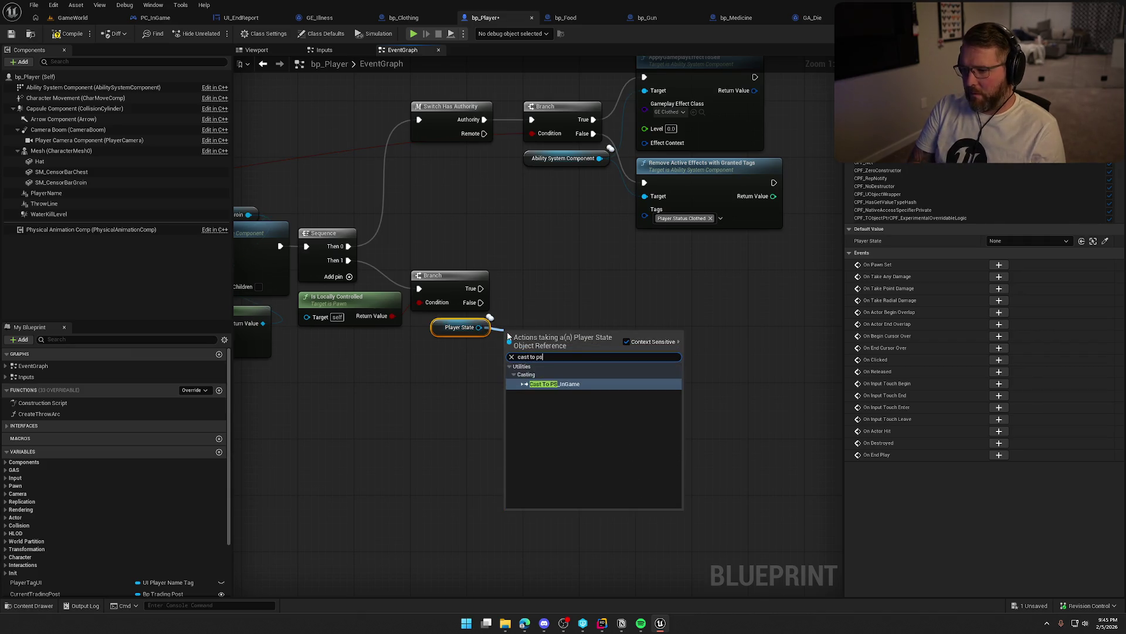
{"action": "key", "text": "Return"}
{"action": "mouse_move", "coordinate": [510, 344]}
{"action": "left_mouse_down"}
{"action": "mouse_move", "coordinate": [481, 288]}
{"action": "mouse_move", "coordinate": [561, 295]}
{"action": "left_mouse_up"}
Call Start Tracking Naked Time on the PS_InGame cast result
{"action": "left_click_drag", "start_coordinate": [486, 329], "coordinate": [522, 346]}
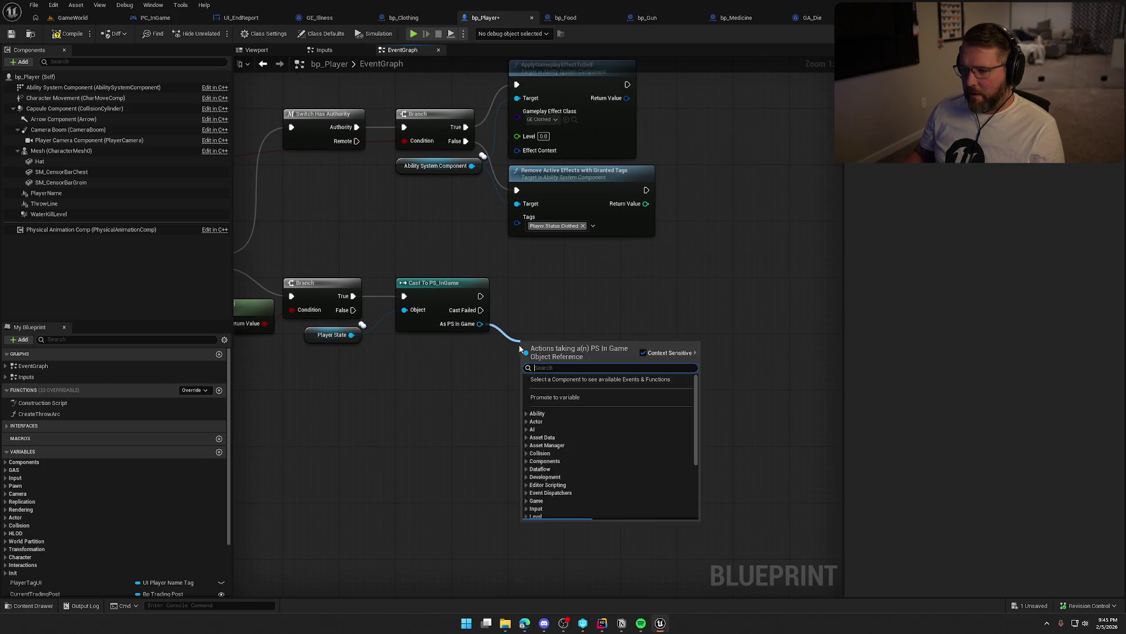
{"action": "mouse_move", "coordinate": [608, 339]}
{"action": "left_mouse_down"}
{"action": "mouse_move", "coordinate": [779, 332]}
{"action": "mouse_move", "coordinate": [564, 442]}
{"action": "mouse_move", "coordinate": [280, 282]}
{"action": "mouse_move", "coordinate": [315, 385]}
{"action": "mouse_move", "coordinate": [340, 420]}
{"action": "left_mouse_up"}
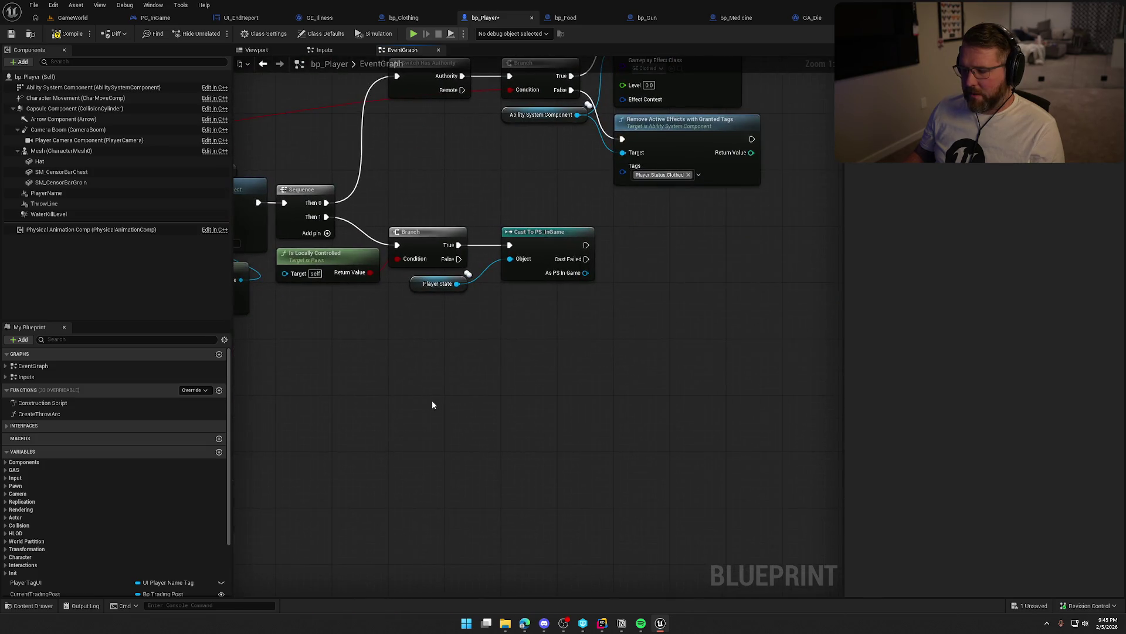
{"action": "mouse_move", "coordinate": [585, 273]}
{"action": "left_mouse_down"}
{"action": "mouse_move", "coordinate": [607, 294]}
{"action": "mouse_move", "coordinate": [610, 284]}
{"action": "left_mouse_up"}
{"action": "left_click", "coordinate": [524, 341]}
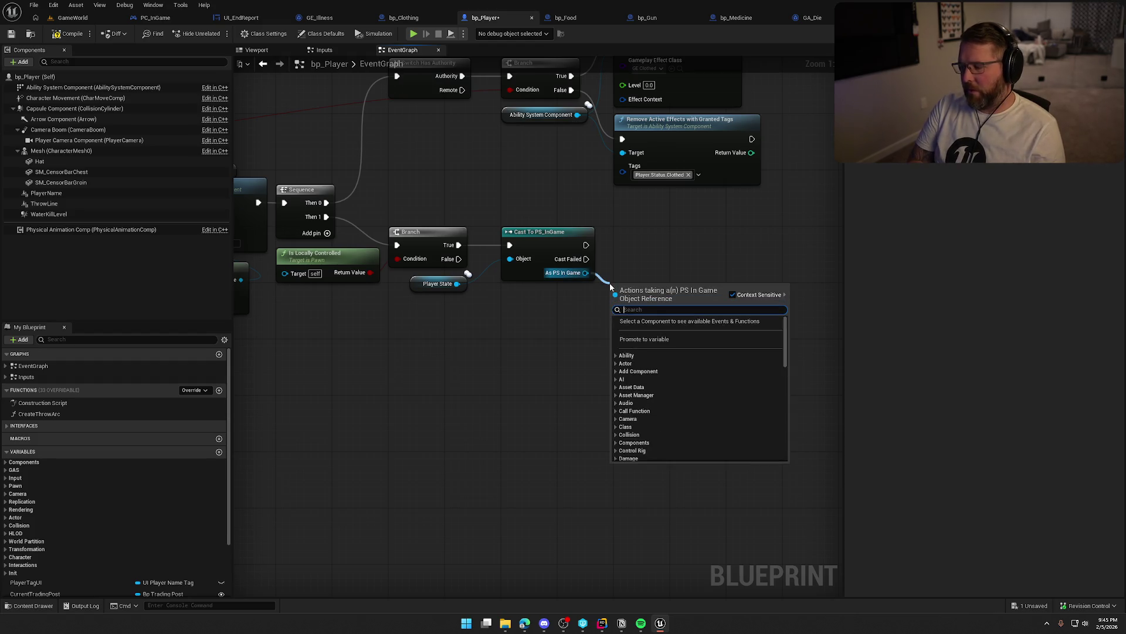
{"action": "type", "text": "start n"}
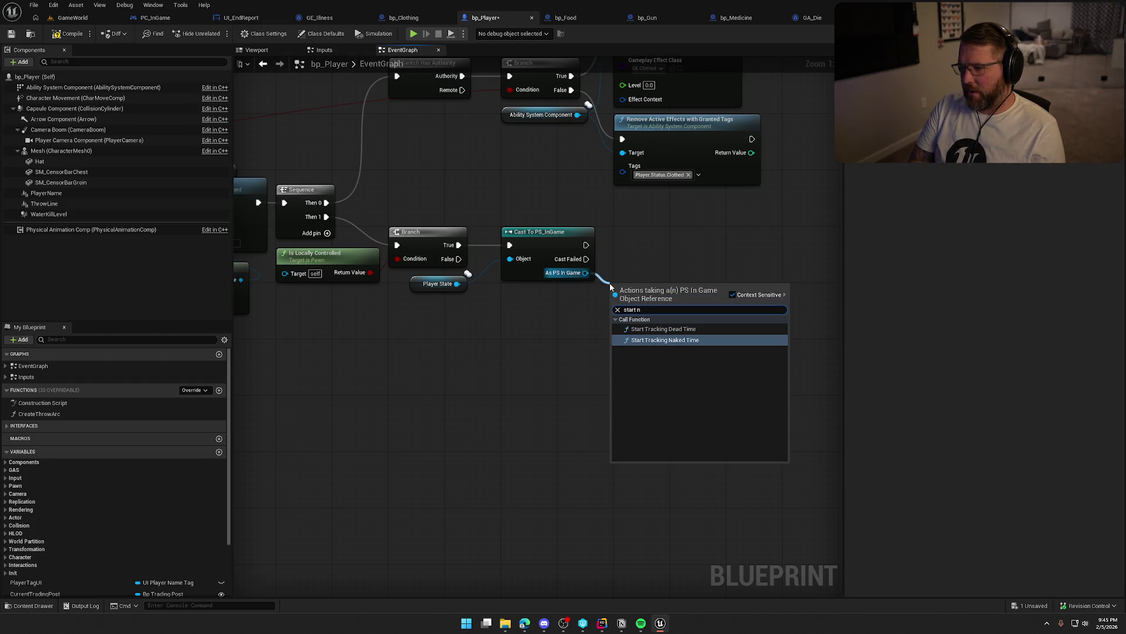
{"action": "key", "text": "Return"}
{"action": "left_click_drag", "start_coordinate": [646, 305], "coordinate": [642, 239]}
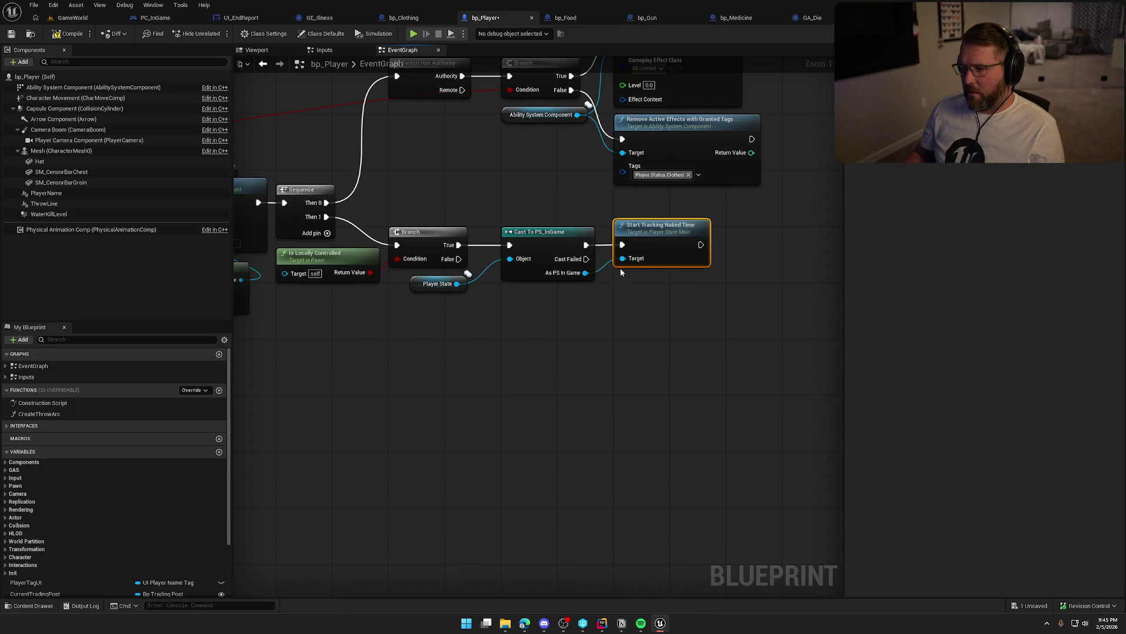
Add a Stop Tracking Naked Time call on the PS_InGame cast result
{"action": "mouse_move", "coordinate": [585, 273]}
{"action": "left_mouse_down"}
{"action": "mouse_move", "coordinate": [620, 306]}
{"action": "mouse_move", "coordinate": [653, 284]}
{"action": "left_mouse_up"}
{"action": "type", "text": "stop na"}
{"action": "key", "text": "Return"}
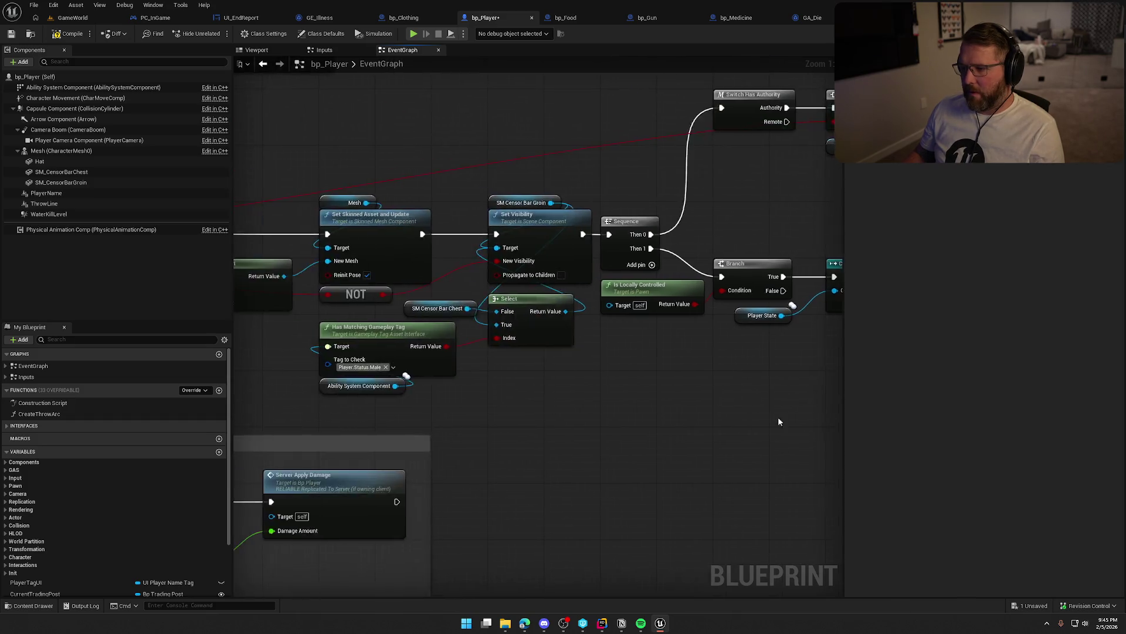
Add a Branch driven by the clothed-check Boolean result
{"action": "mouse_move", "coordinate": [254, 273]}
{"action": "left_mouse_down"}
{"action": "mouse_move", "coordinate": [618, 378]}
{"action": "mouse_move", "coordinate": [589, 379]}
{"action": "left_mouse_up"}
{"action": "type", "text": "branch"}
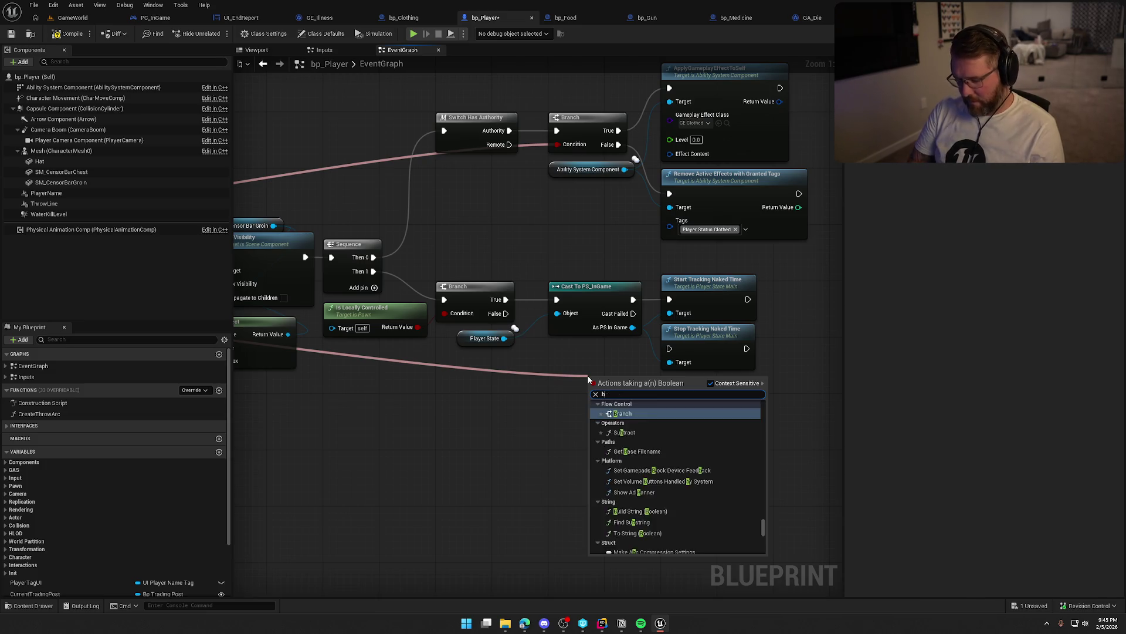
{"action": "key", "text": "Return"}
{"action": "mouse_move", "coordinate": [588, 377]}
{"action": "left_mouse_down"}
{"action": "mouse_move", "coordinate": [716, 425]}
{"action": "mouse_move", "coordinate": [705, 453]}
{"action": "mouse_move", "coordinate": [512, 359]}
{"action": "mouse_move", "coordinate": [530, 371]}
{"action": "left_mouse_up"}
Run the Branch after Cast To PS_InGame and move both tracking nodes aside
{"action": "left_click", "coordinate": [510, 283]}
{"action": "left_click", "coordinate": [519, 317], "text": "ctrl"}
{"action": "left_click_drag", "start_coordinate": [519, 317], "coordinate": [611, 324]}
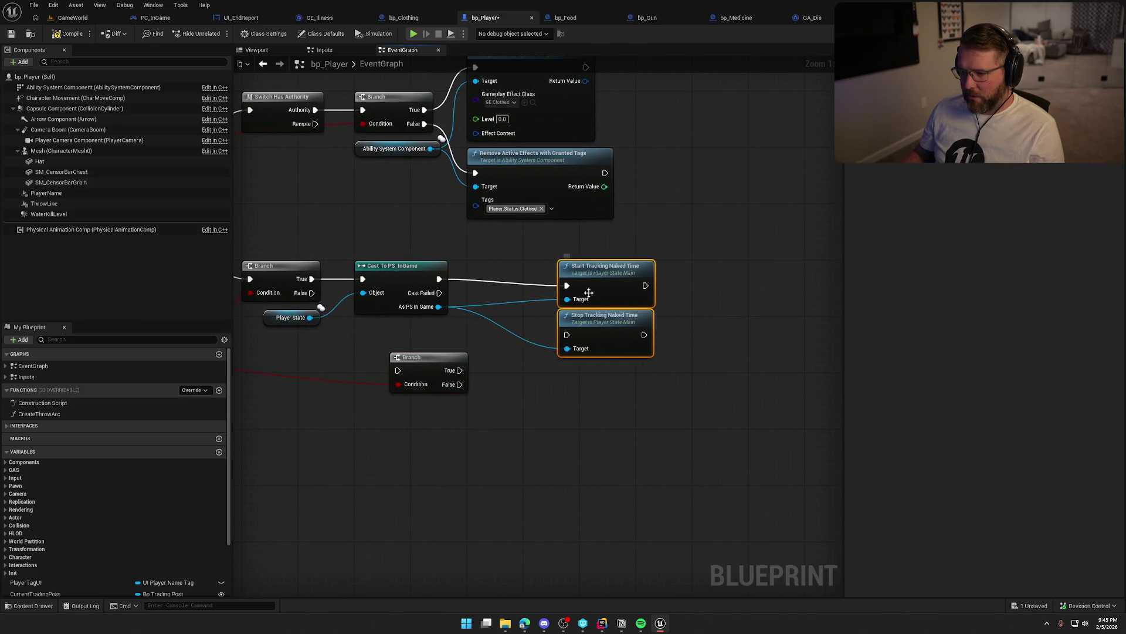
{"action": "left_click", "coordinate": [434, 349]}
{"action": "left_click_drag", "start_coordinate": [398, 370], "coordinate": [454, 326]}
{"action": "left_click_drag", "start_coordinate": [438, 284], "coordinate": [439, 279]}
Wire Branch True to Stop Tracking Naked Time and False to Start Tracking Naked Time
{"action": "left_click_drag", "start_coordinate": [438, 366], "coordinate": [516, 274]}
{"action": "left_click", "coordinate": [487, 372]}
{"action": "left_click_drag", "start_coordinate": [606, 299], "coordinate": [585, 446]}
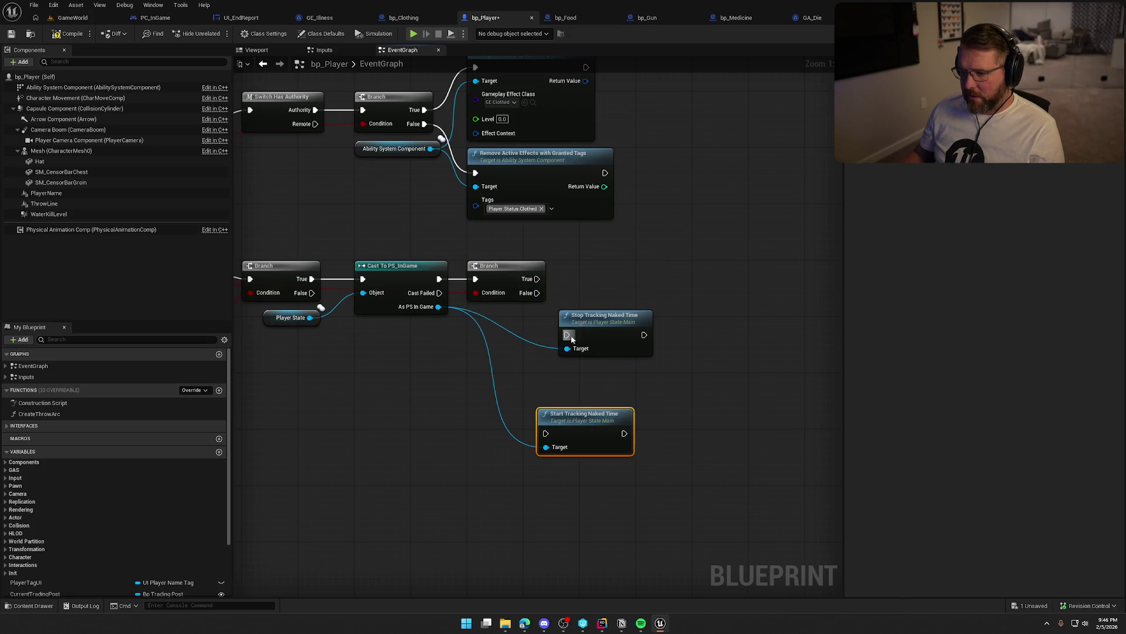
{"action": "mouse_move", "coordinate": [536, 279]}
{"action": "left_mouse_down"}
{"action": "mouse_move", "coordinate": [565, 335]}
{"action": "mouse_move", "coordinate": [627, 268]}
{"action": "left_mouse_up"}
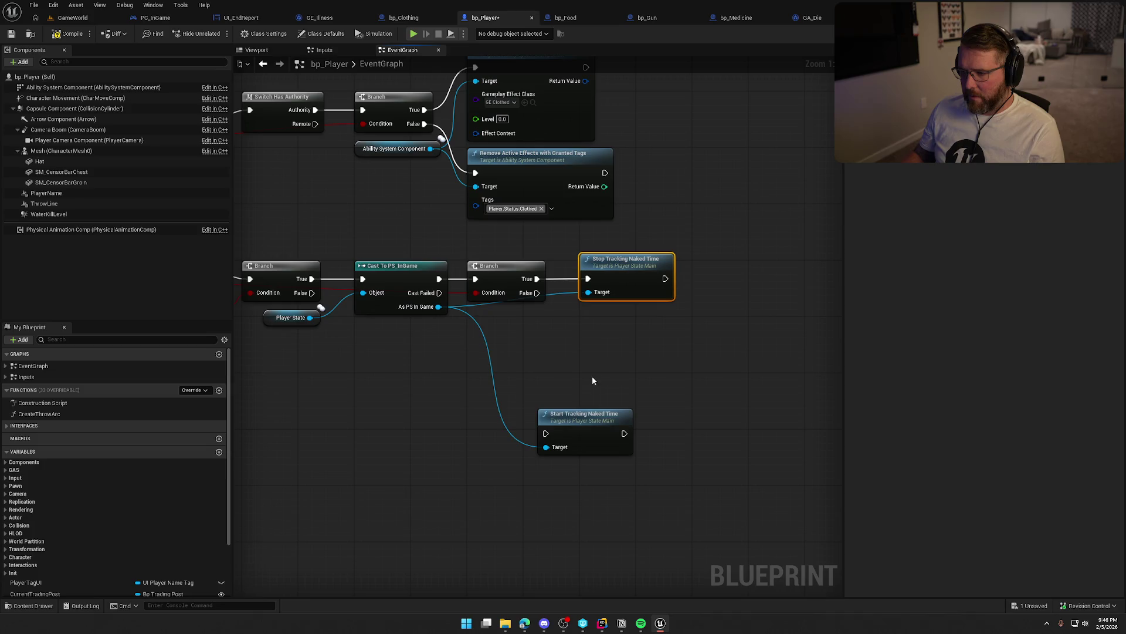
{"action": "mouse_move", "coordinate": [546, 433]}
{"action": "left_mouse_down"}
{"action": "mouse_move", "coordinate": [535, 293]}
{"action": "mouse_move", "coordinate": [615, 315]}
{"action": "left_mouse_up"}
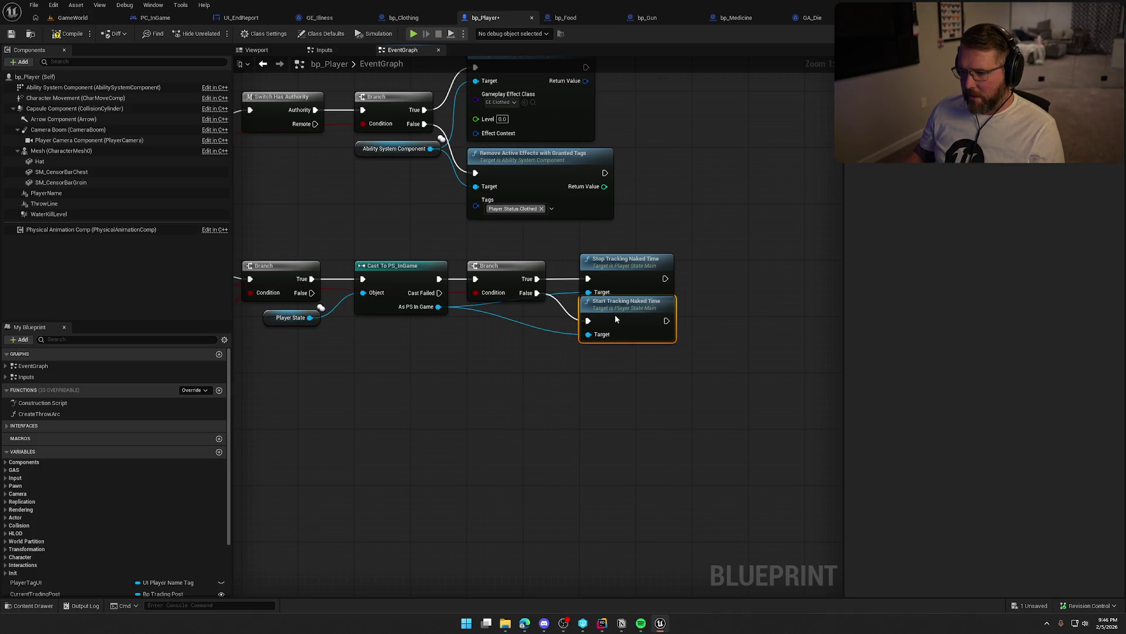
Align the two tracking nodes and save bp_Player
{"action": "mouse_move", "coordinate": [663, 388]}
{"action": "left_mouse_down"}
{"action": "mouse_move", "coordinate": [677, 388]}
{"action": "mouse_move", "coordinate": [639, 265]}
{"action": "left_mouse_up"}
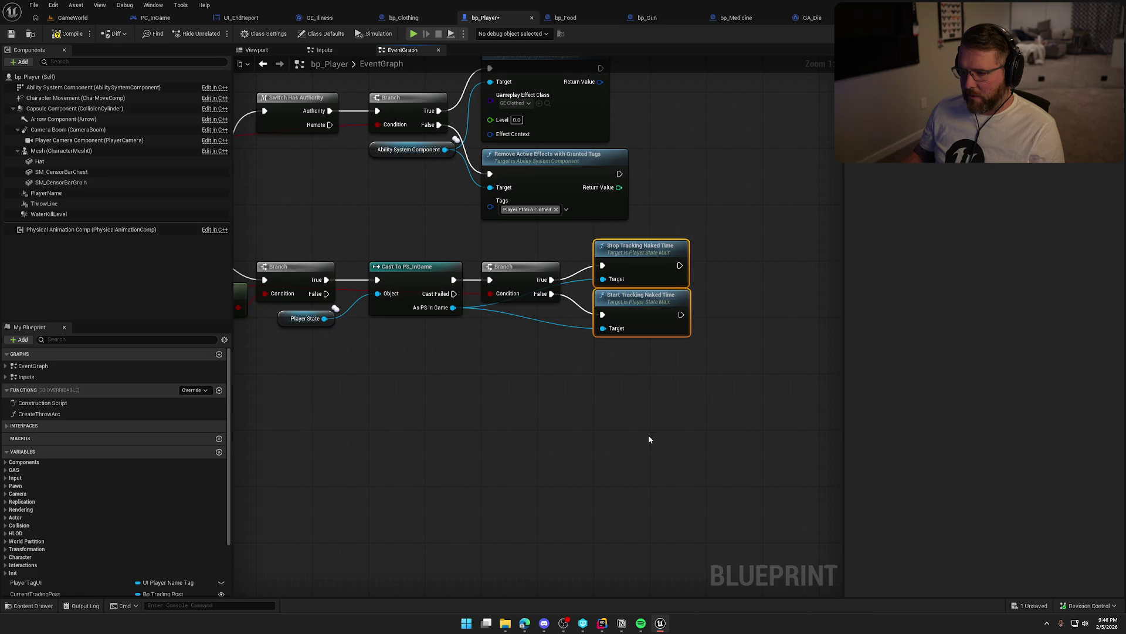
{"action": "left_click_drag", "start_coordinate": [239, 264], "coordinate": [322, 287]}
{"action": "key", "text": "ctrl+s"}
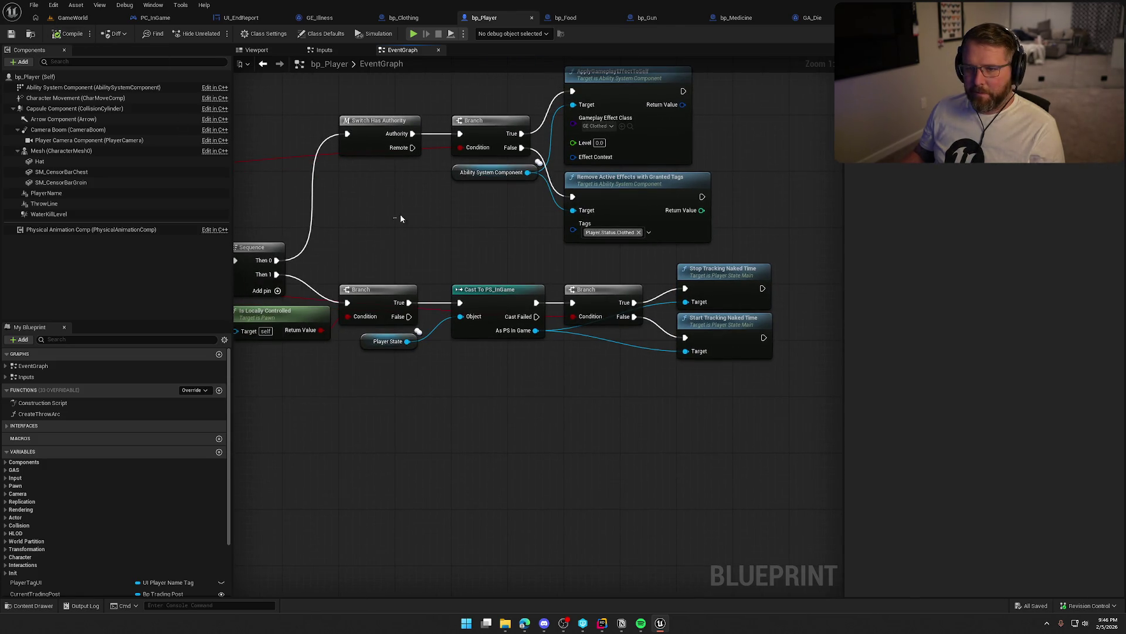
{"action": "left_click", "coordinate": [666, 19]}
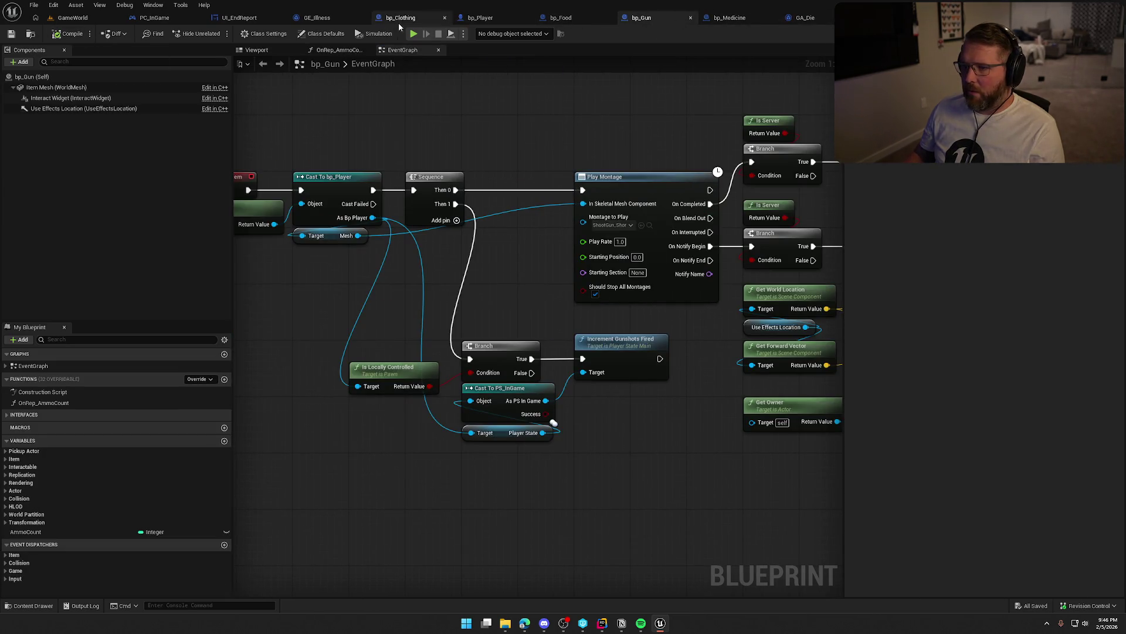
Delete the old Event MC_UseItem naked-time node group from bp_Clothing
{"action": "left_click", "coordinate": [399, 22]}
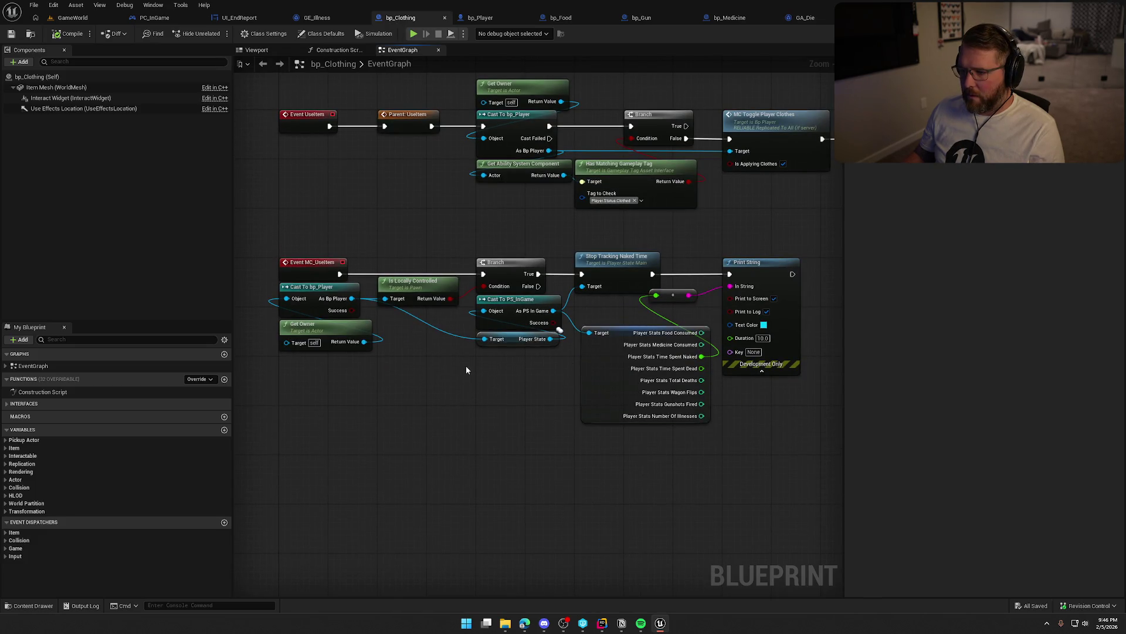
{"action": "left_click_drag", "start_coordinate": [277, 234], "coordinate": [776, 407]}
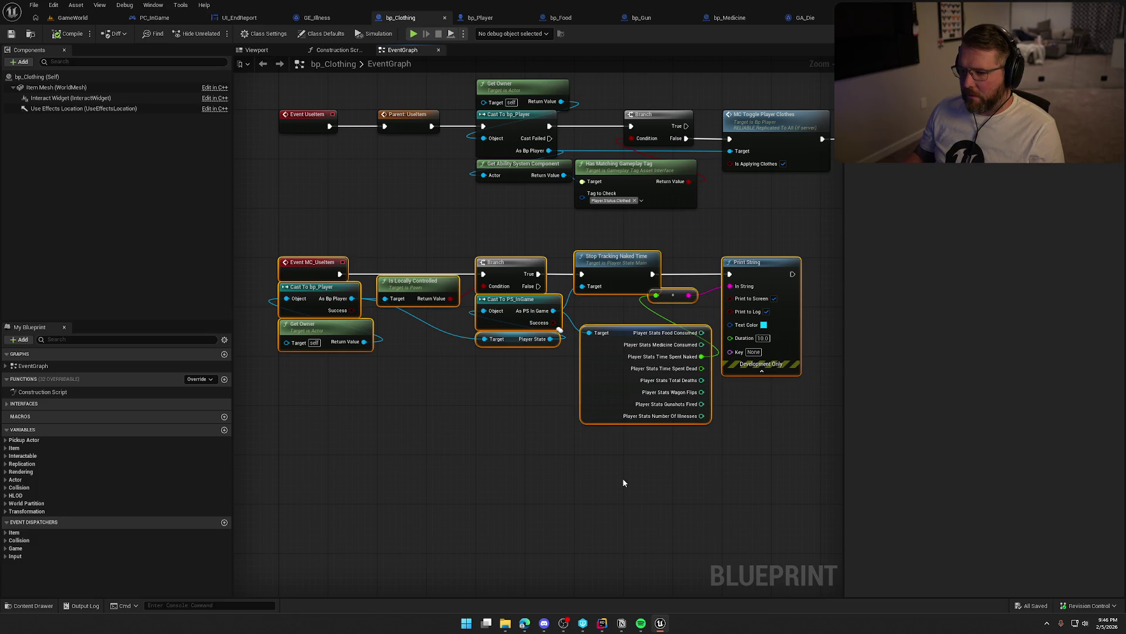
{"action": "key", "text": "Delete"}
Remove Parent: UseItem, wire Event UseItem straight into Cast To bp_Player, and tidy the nodes
{"action": "key", "text": "Home"}
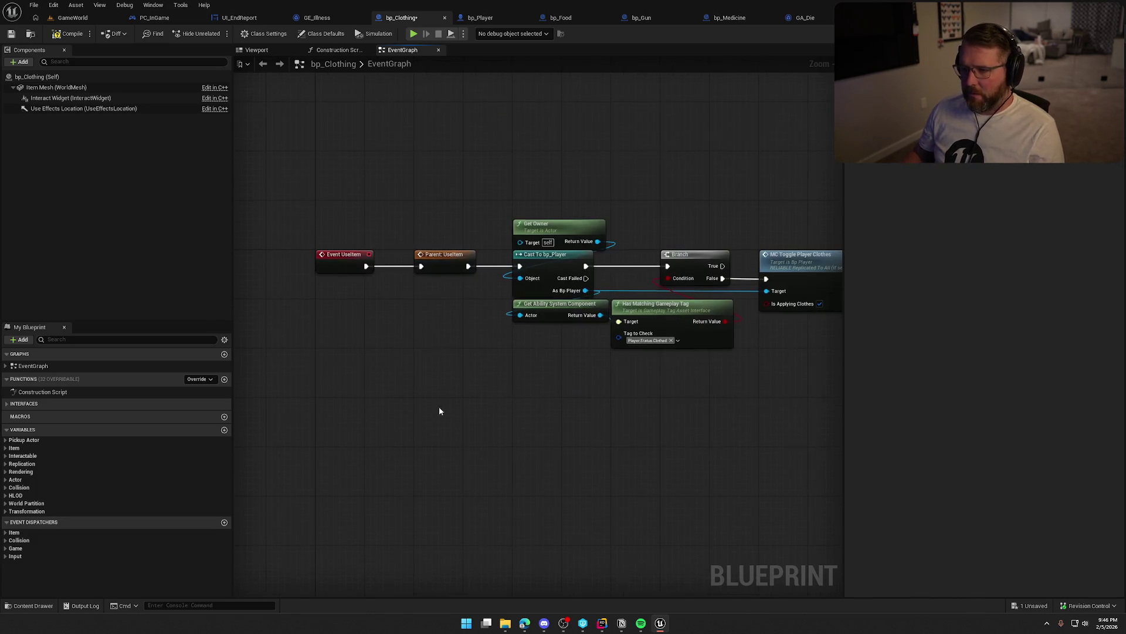
{"action": "key", "text": "Delete"}
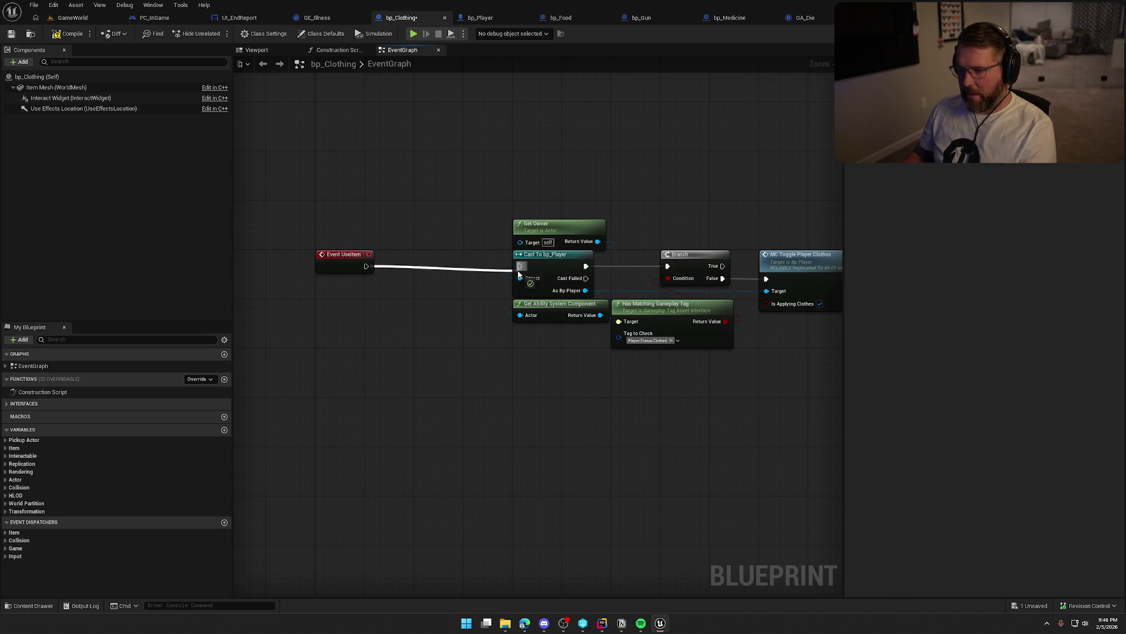
{"action": "left_click_drag", "start_coordinate": [519, 274], "coordinate": [520, 266]}
{"action": "left_click_drag", "start_coordinate": [455, 181], "coordinate": [784, 382]}
{"action": "key", "text": "f"}
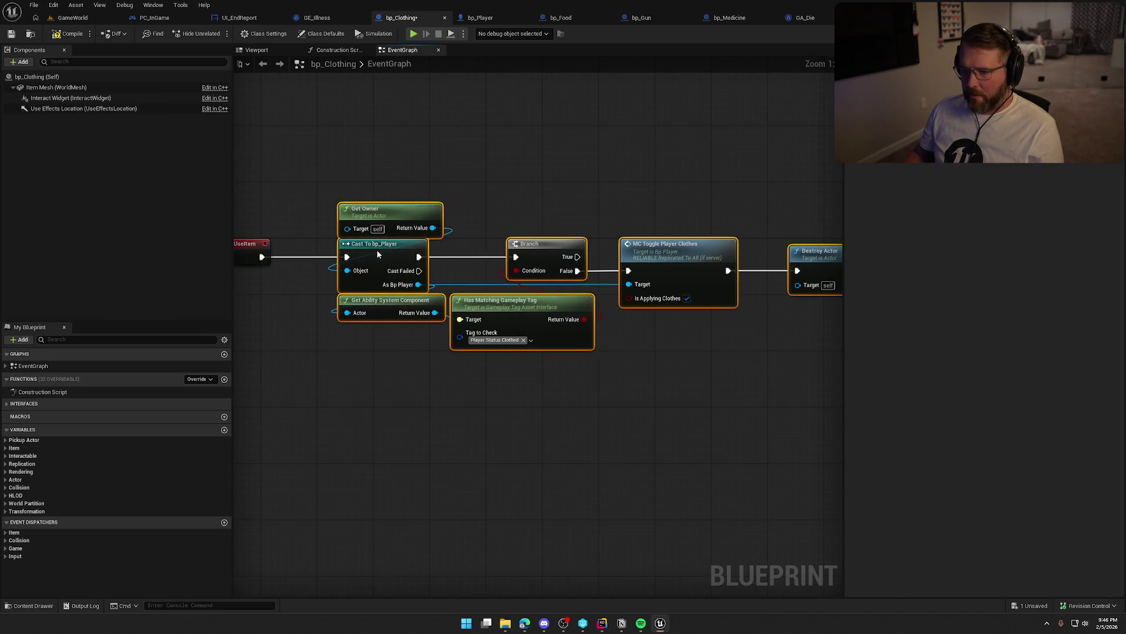
{"action": "left_click_drag", "start_coordinate": [378, 254], "coordinate": [357, 252]}
{"action": "left_click", "coordinate": [560, 231]}
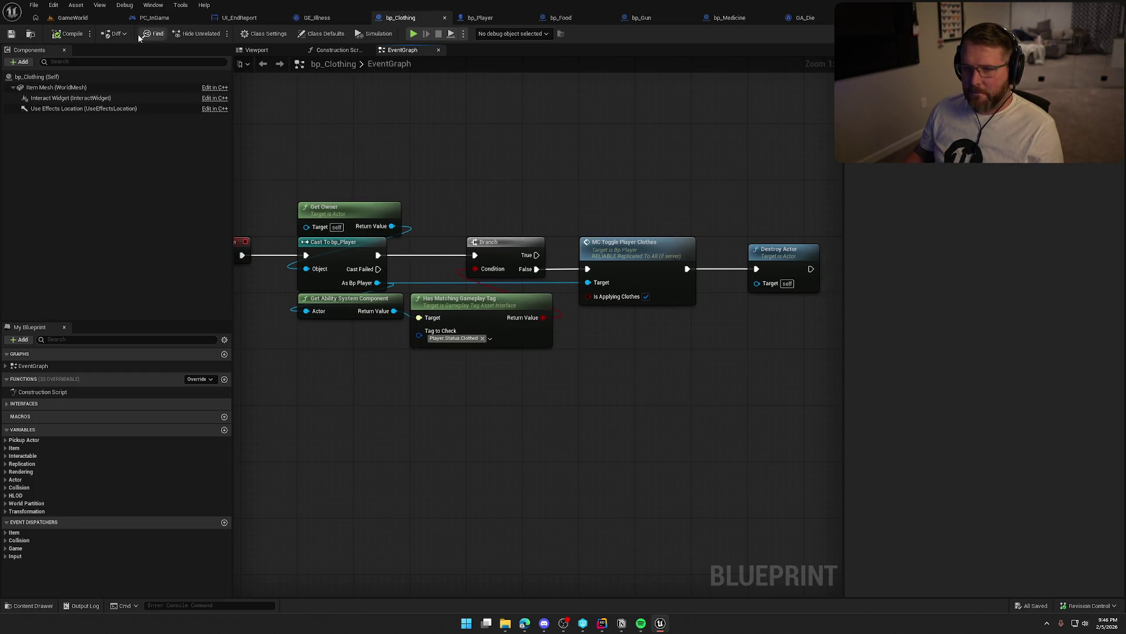
{"action": "left_click", "coordinate": [73, 18]}
Play-test picking up and equipping the clothing, ending with 00:11.76 naked and 00:00.00 dead
{"action": "left_click", "coordinate": [240, 34]}
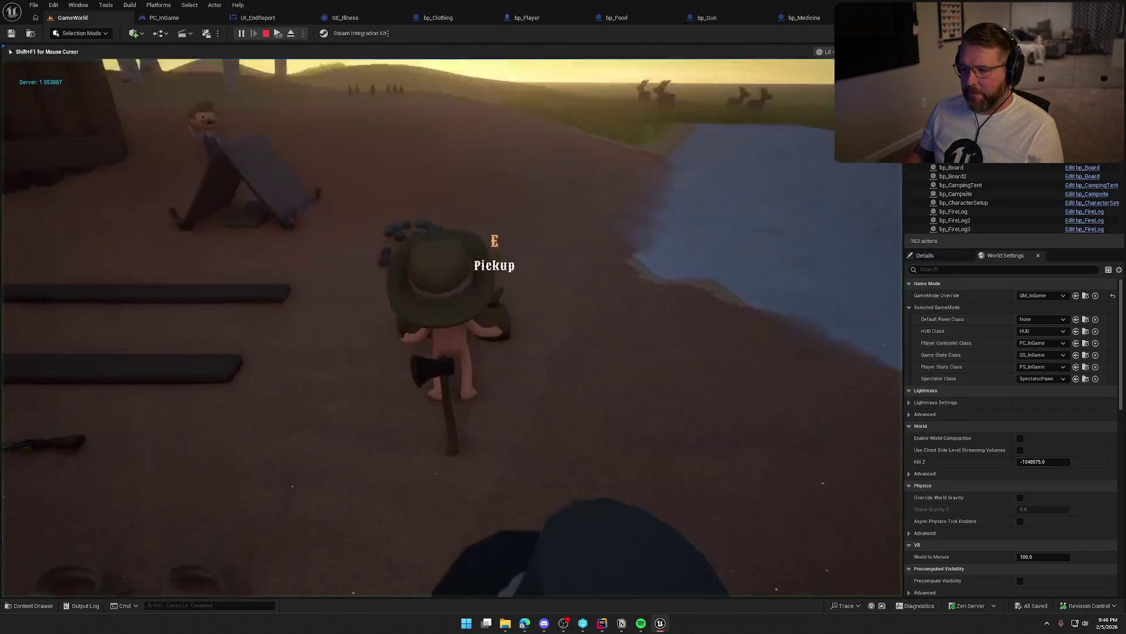
{"action": "key", "text": "w"}
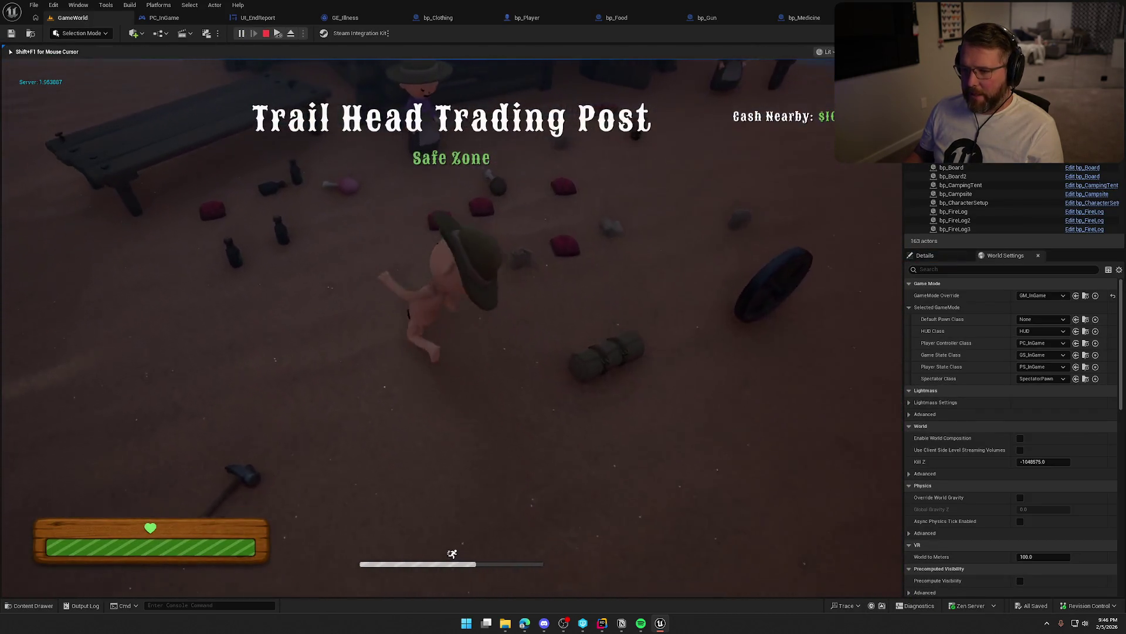
{"action": "key", "text": "e"}
{"action": "key", "text": "w"}
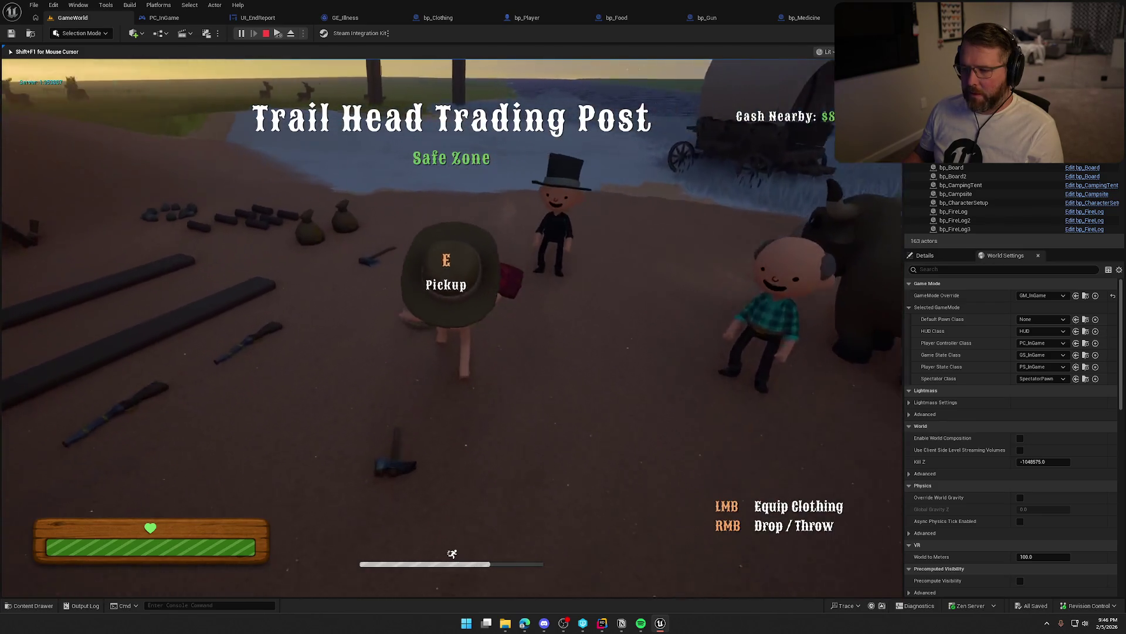
{"action": "left_click", "coordinate": [452, 328]}
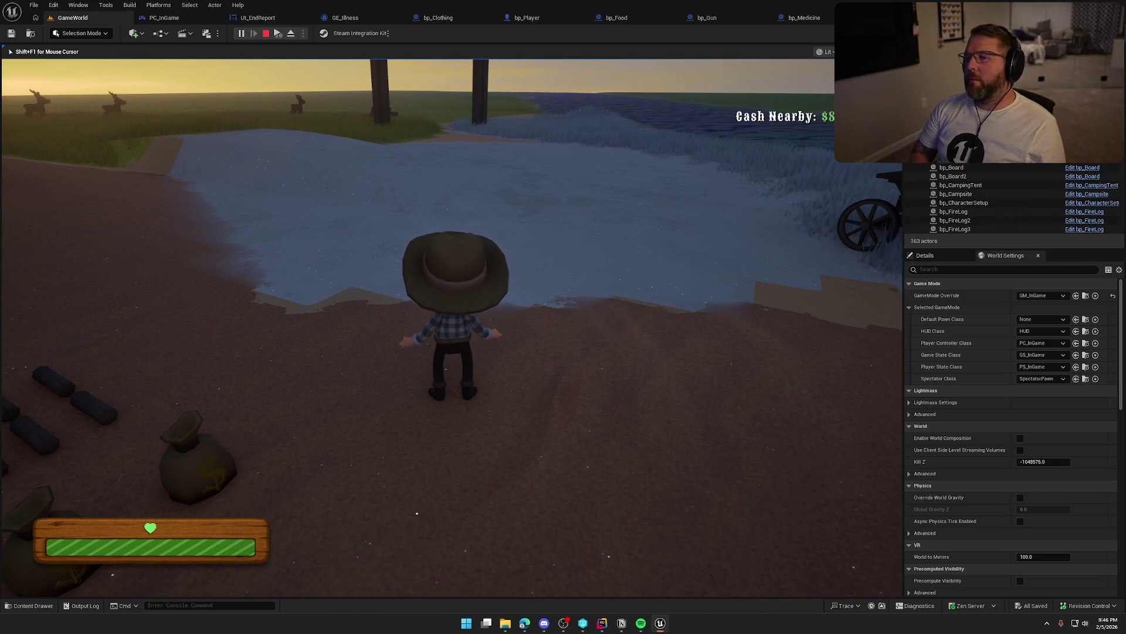
{"action": "key", "text": "w"}
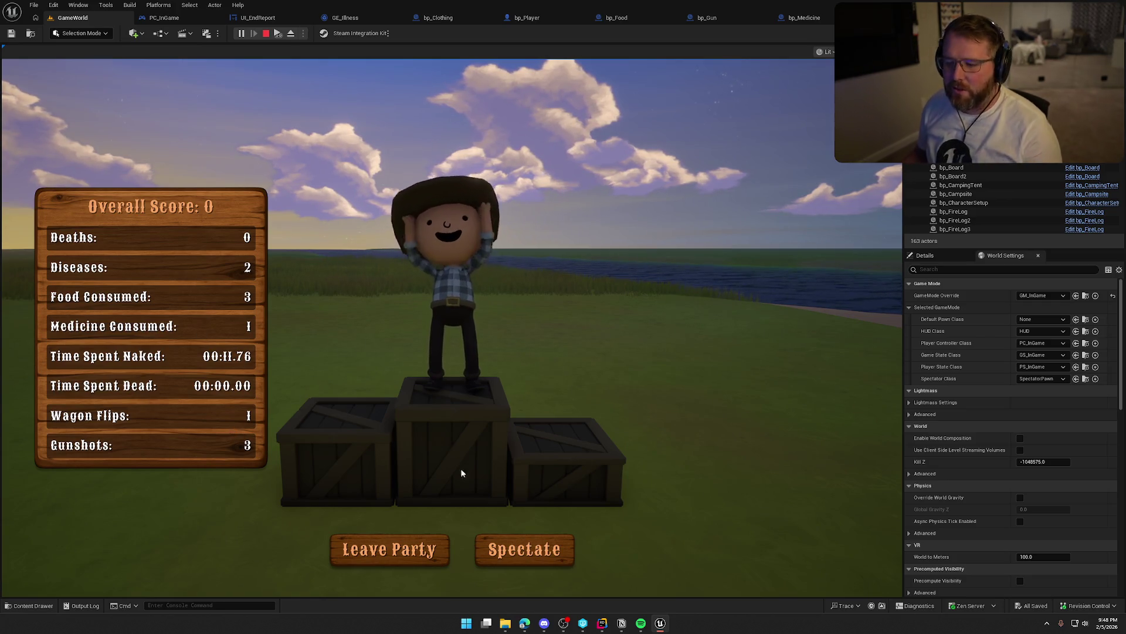
{"action": "left_click", "coordinate": [266, 33]}
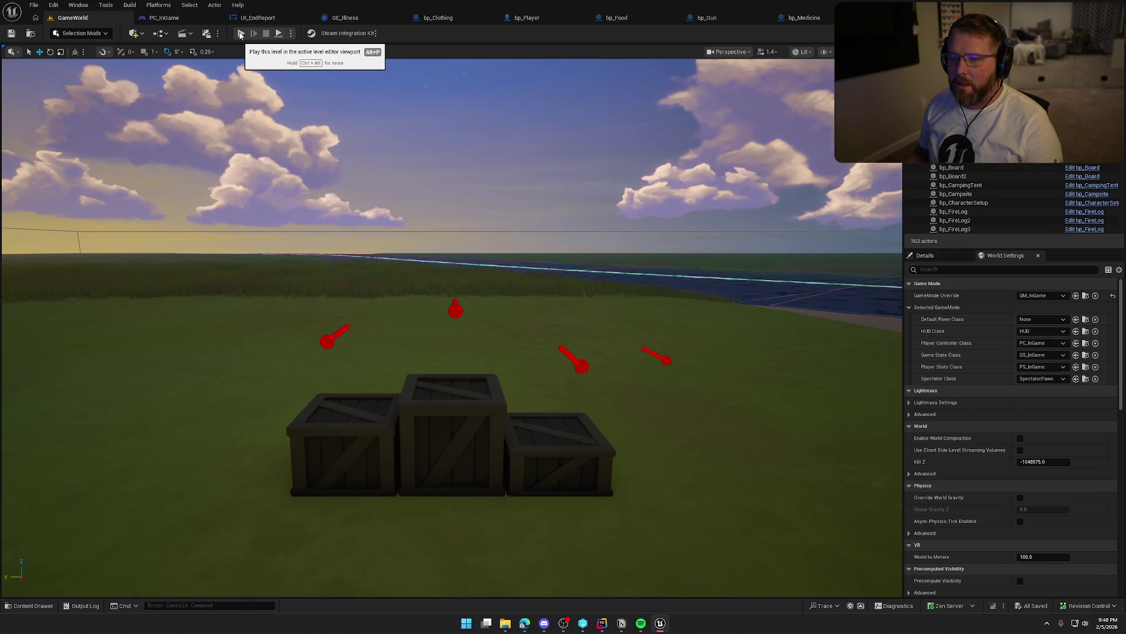
Start another play session and kill the player with the 'kill' console command
{"action": "left_click", "coordinate": [240, 33]}
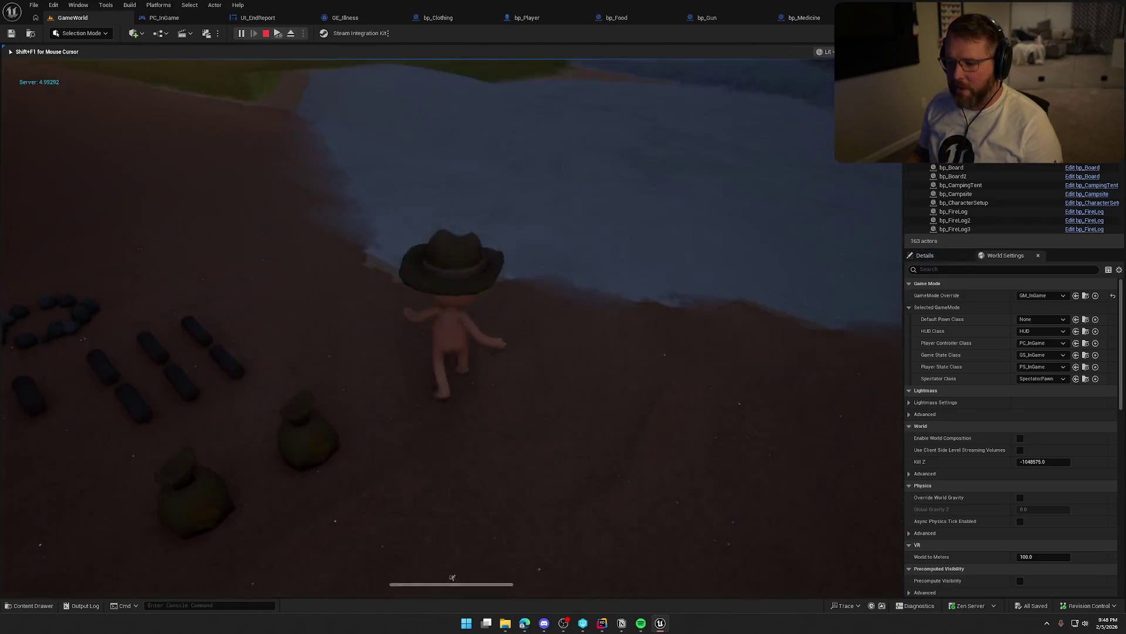
{"action": "key", "text": "super"}
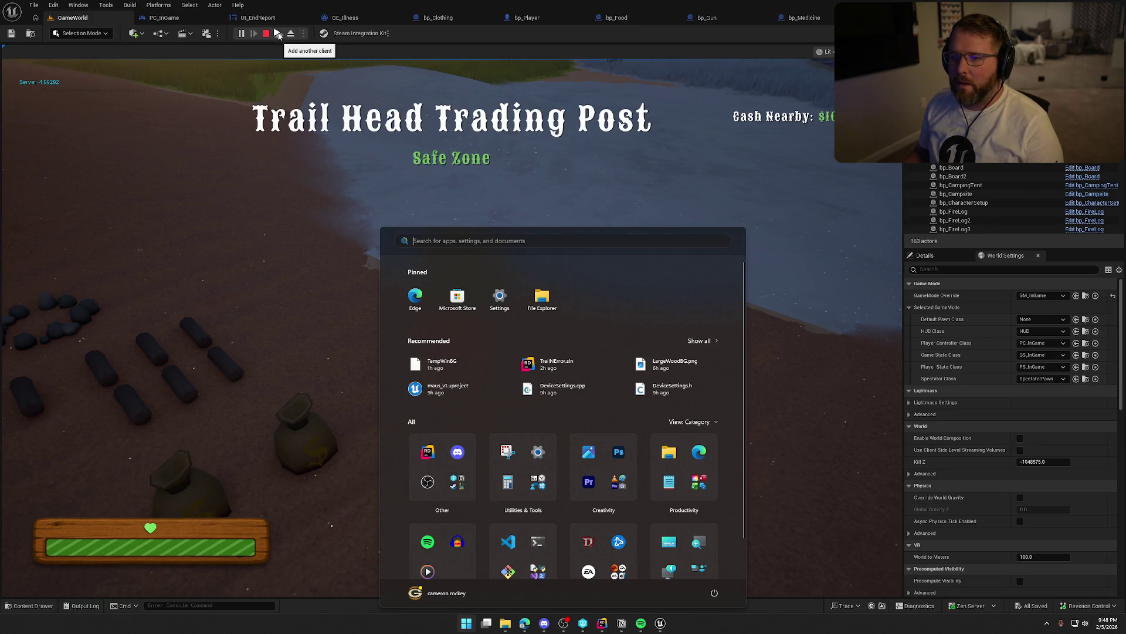
{"action": "key", "text": "super"}
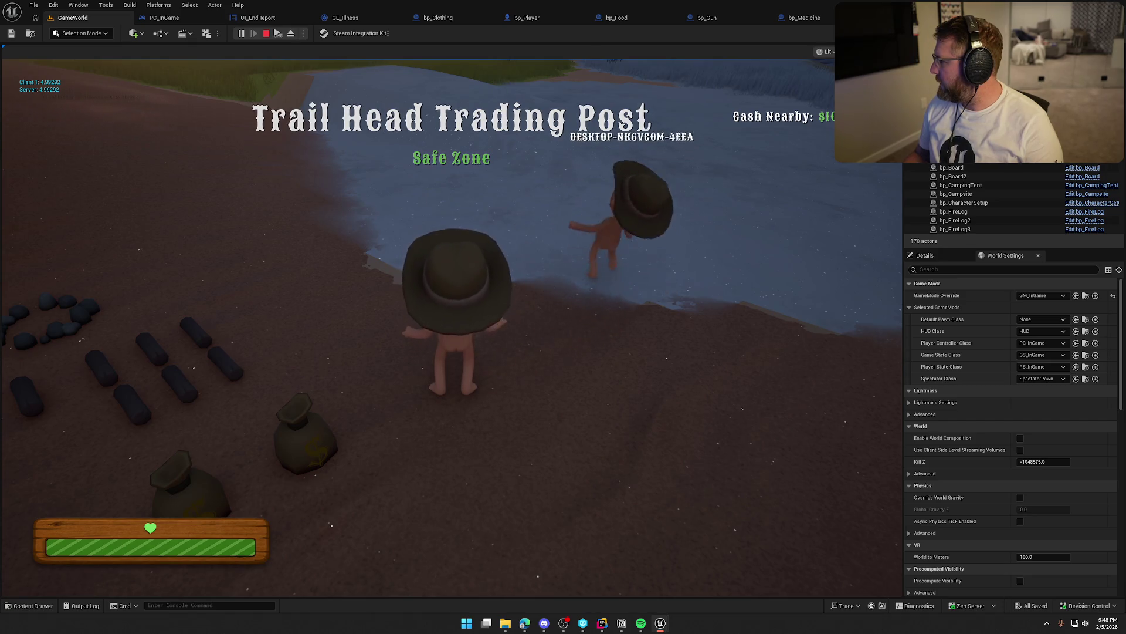
{"action": "key", "text": "super"}
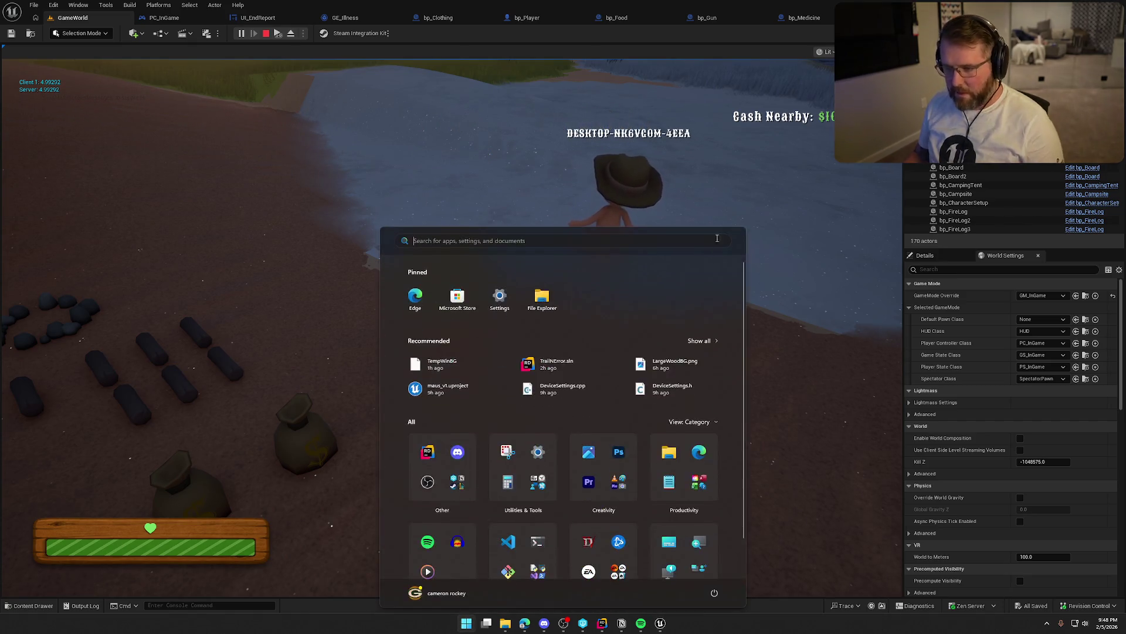
{"action": "key", "text": "super"}
{"action": "key", "text": "grave"}
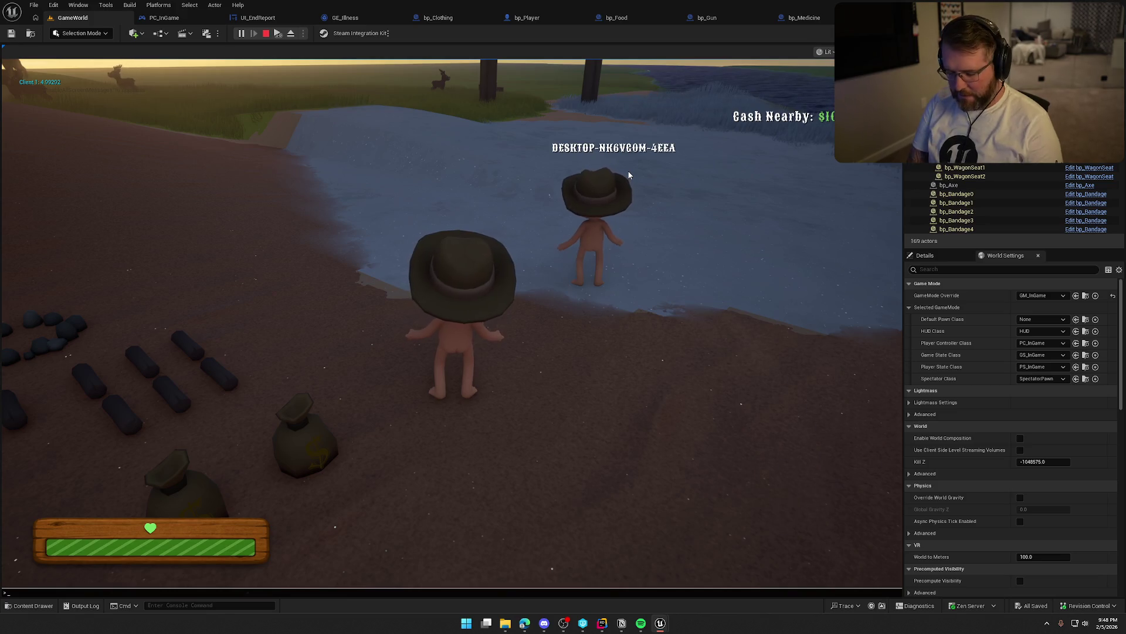
{"action": "type", "text": "kill"}
{"action": "key", "text": "Return"}
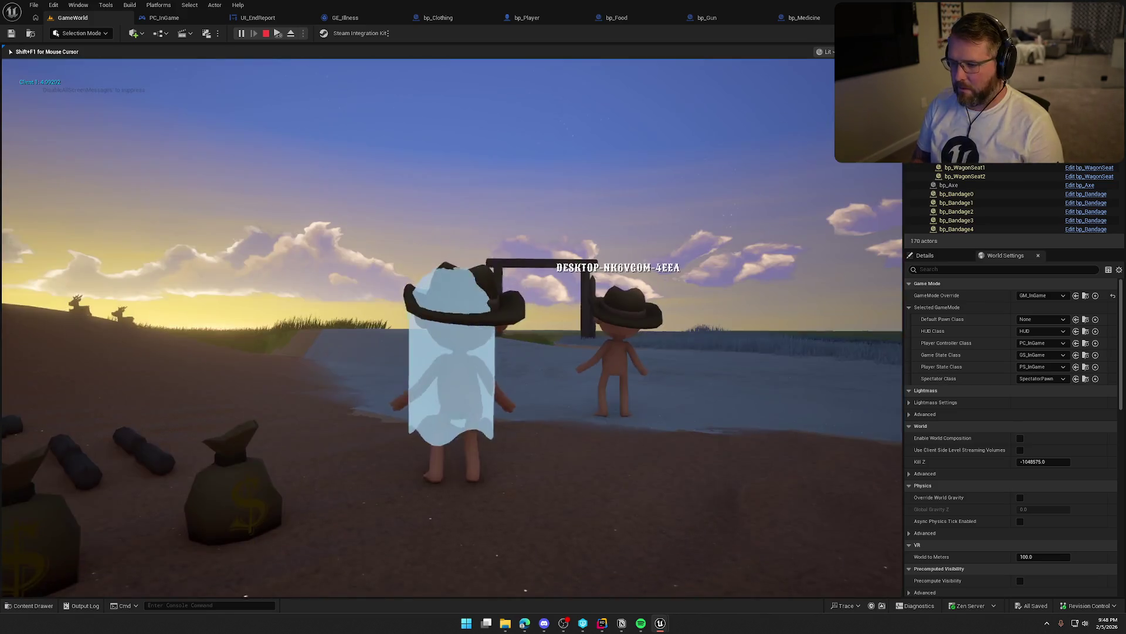
Walk the ghost around the gallows until it respawns, then run toward the trading post
{"action": "key", "text": "w"}
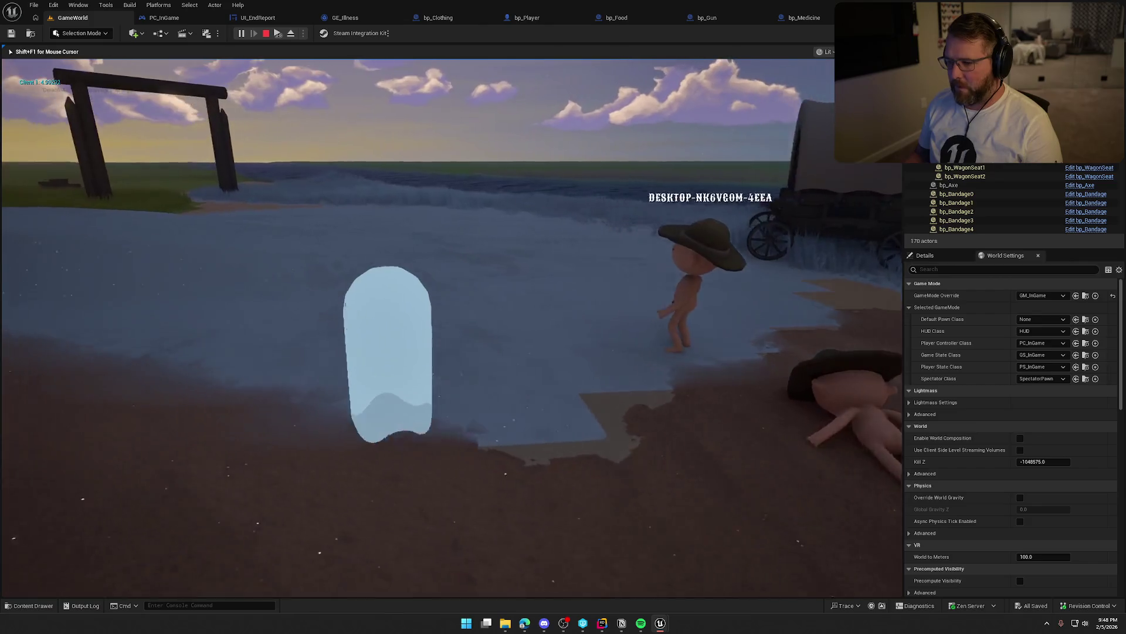
{"action": "mouse_move", "coordinate": [451, 328]}
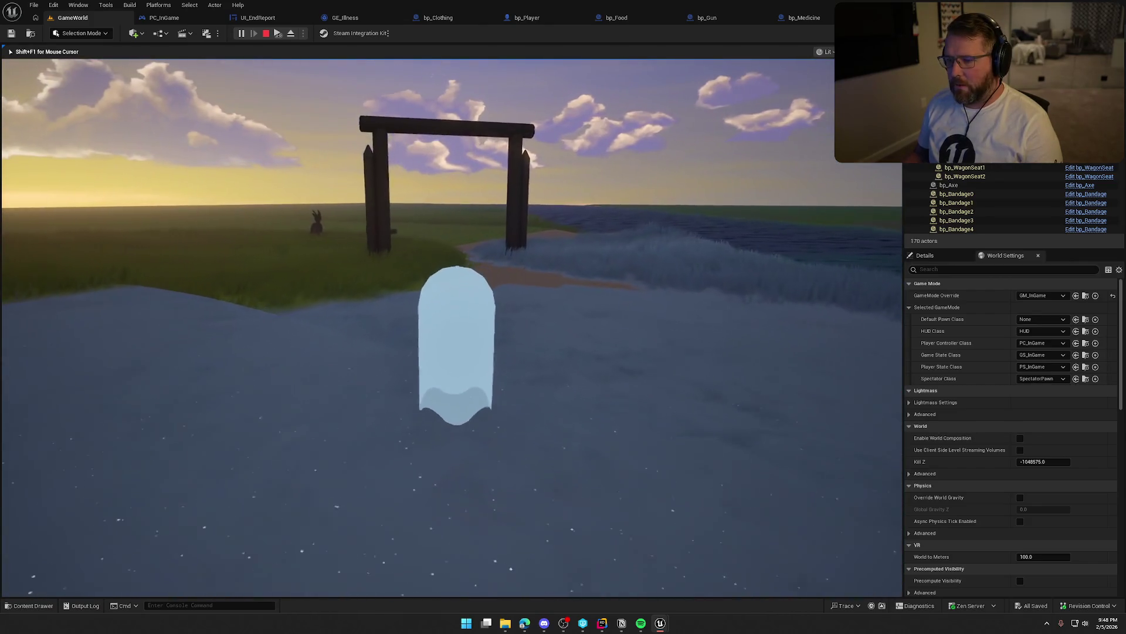
{"action": "key", "text": "w"}
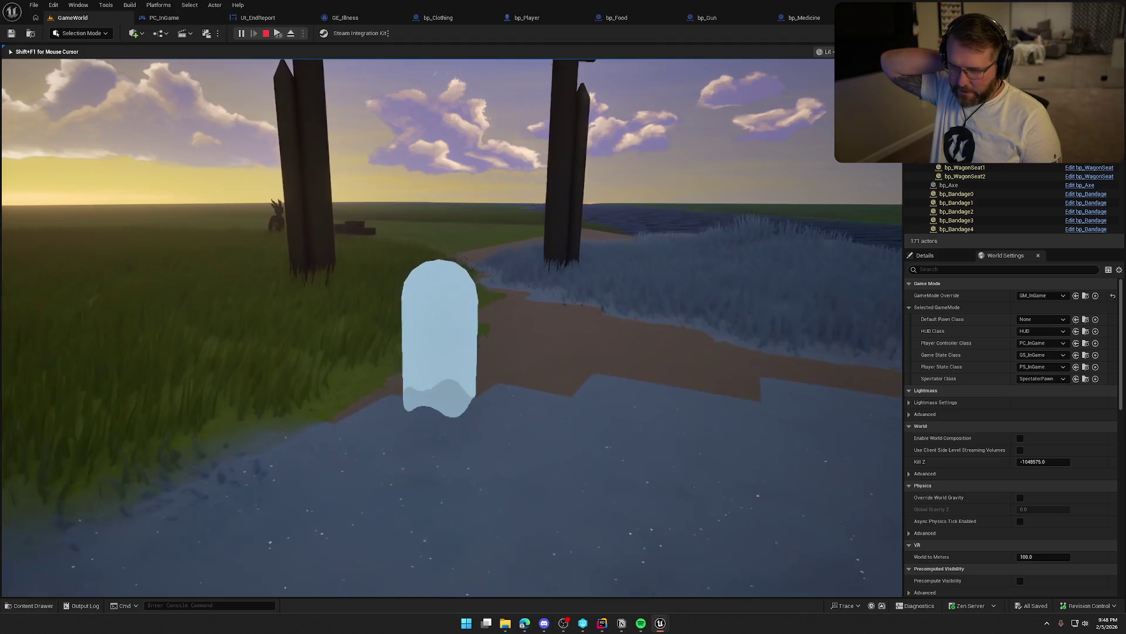
{"action": "key", "text": "w"}
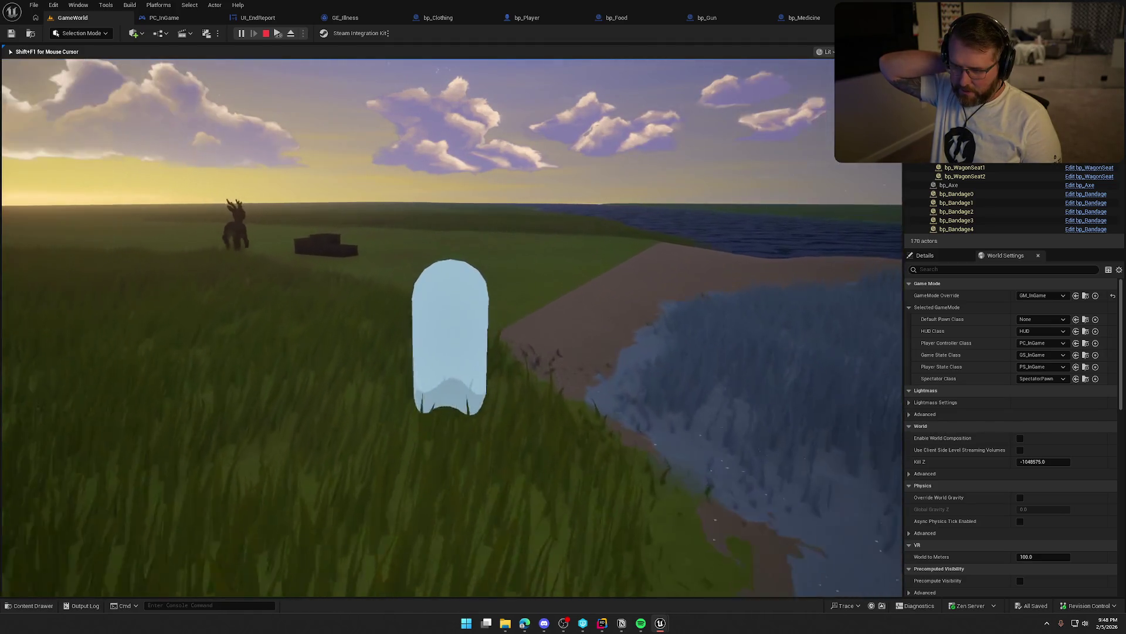
{"action": "key", "text": "s"}
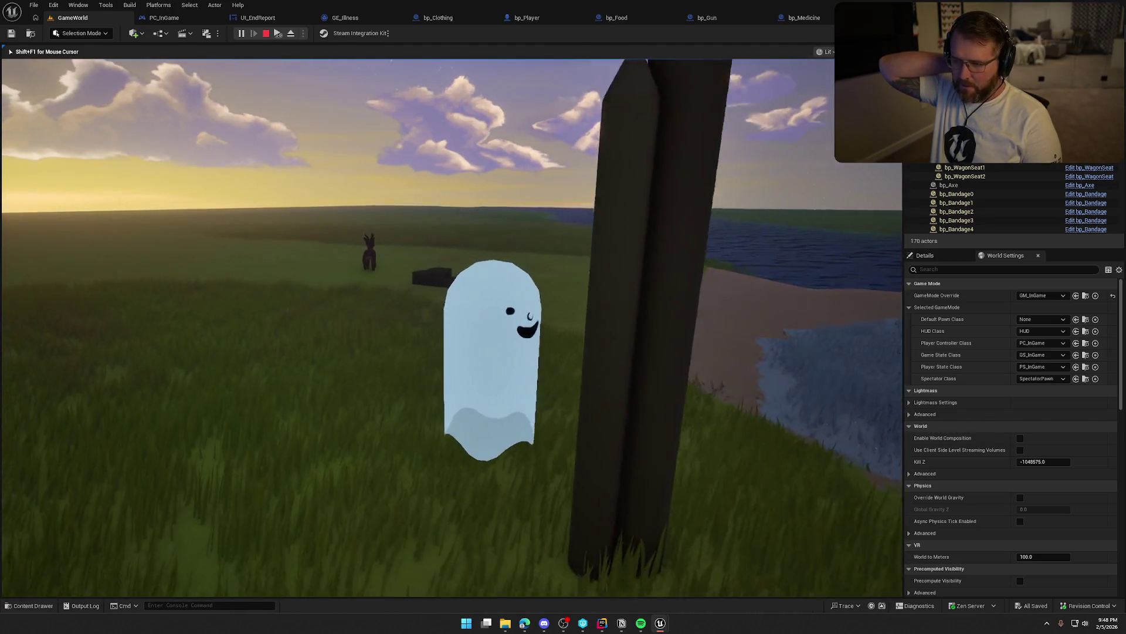
{"action": "key", "text": "super"}
{"action": "key", "text": "super"}
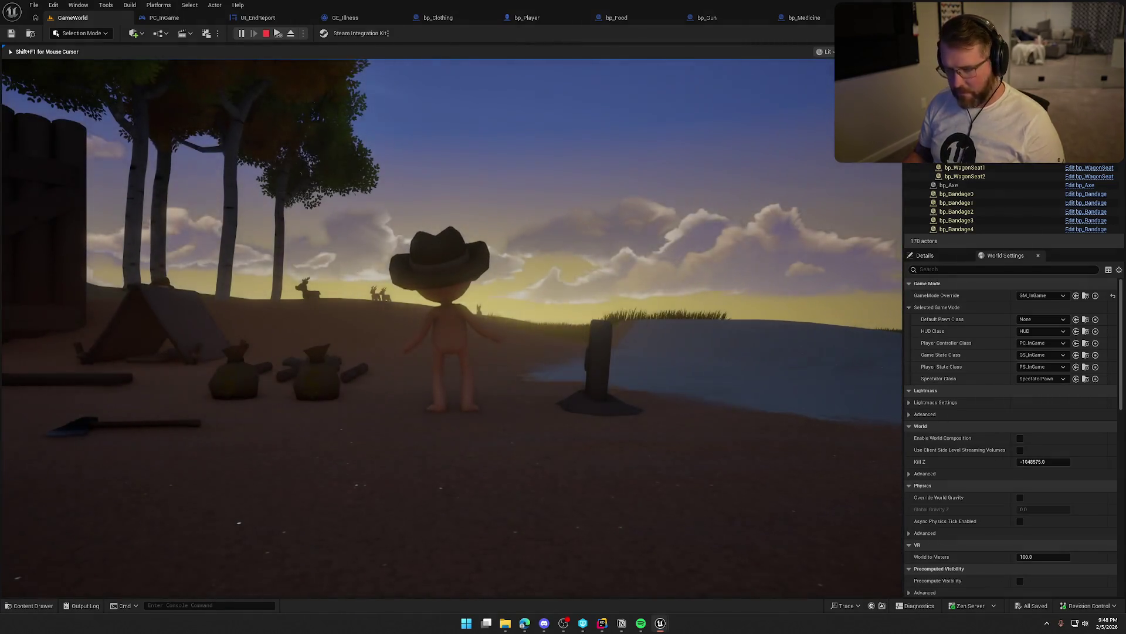
{"action": "key", "text": "super"}
{"action": "left_click", "coordinate": [660, 150]}
{"action": "key", "text": "w"}
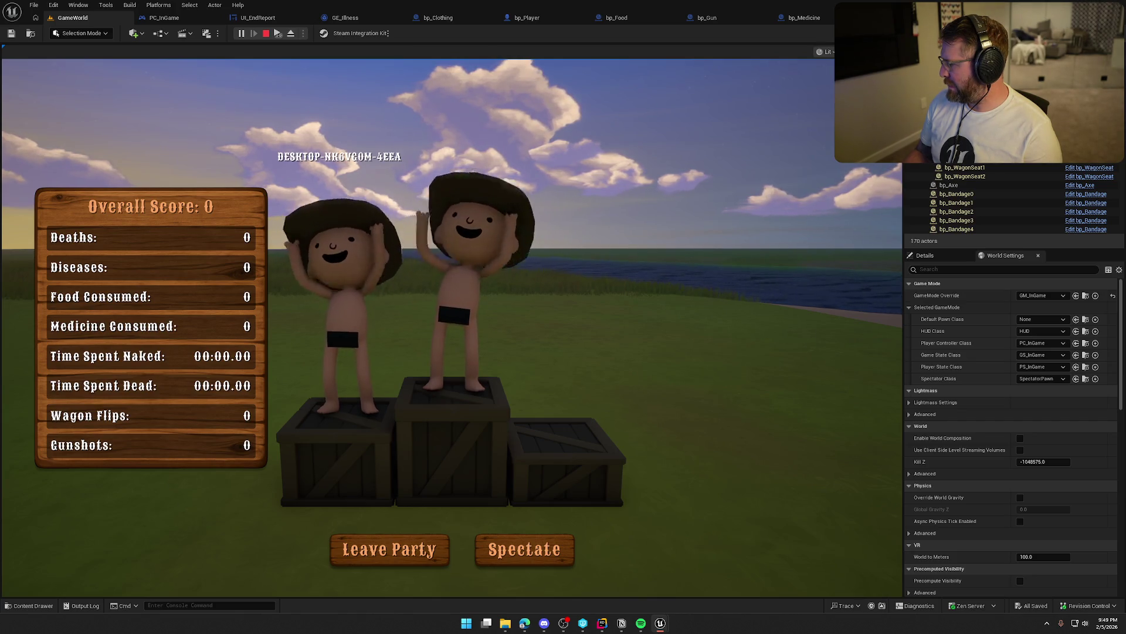
Stop the play session once the match reaches the end-game report
{"action": "key", "text": "Escape"}
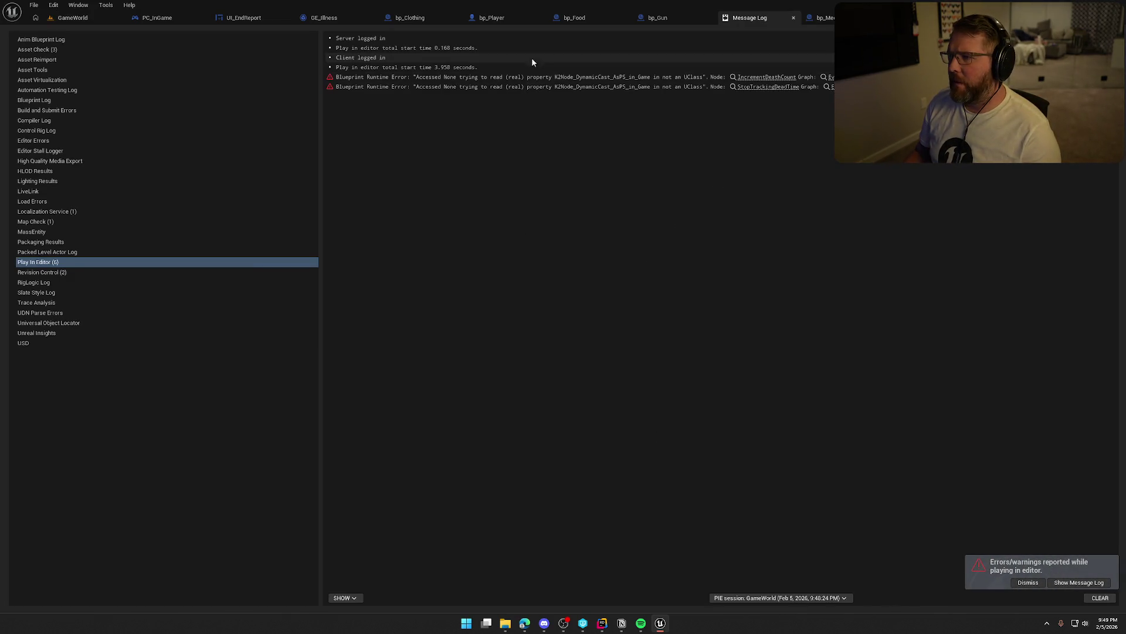
In GA_Die, feed Player Controller's Get Player State into the Cast To PS_InGame object pin
{"action": "left_click", "coordinate": [759, 78]}
{"action": "mouse_move", "coordinate": [544, 399]}
{"action": "left_mouse_down"}
{"action": "mouse_move", "coordinate": [684, 384]}
{"action": "mouse_move", "coordinate": [611, 347]}
{"action": "left_mouse_up"}
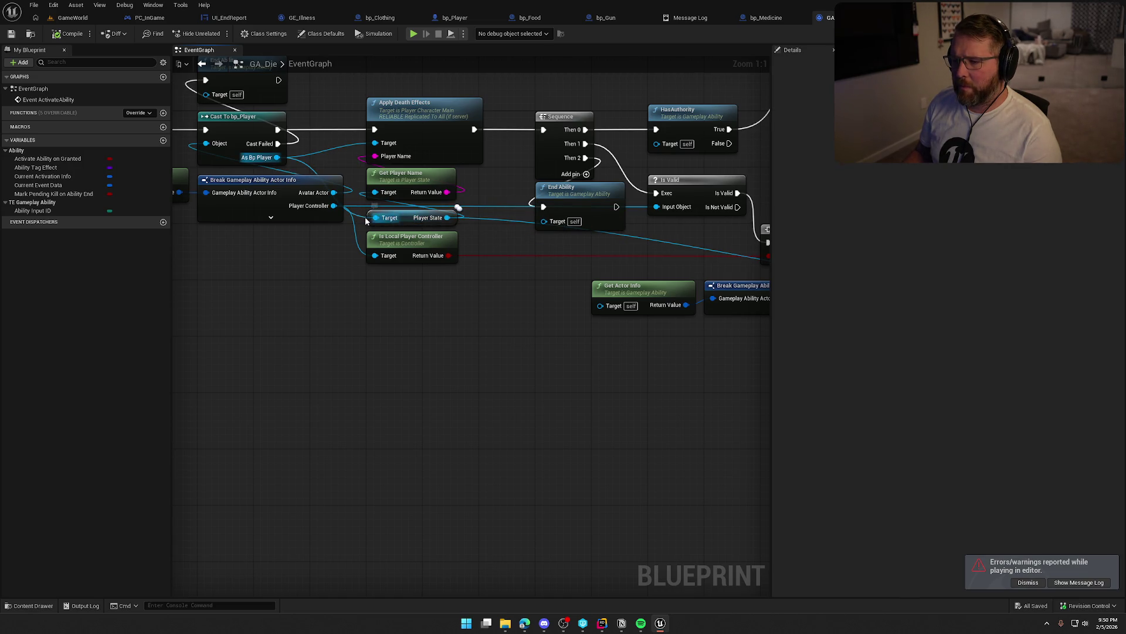
{"action": "mouse_move", "coordinate": [277, 157]}
{"action": "left_mouse_down"}
{"action": "mouse_move", "coordinate": [377, 226]}
{"action": "mouse_move", "coordinate": [277, 157]}
{"action": "left_mouse_up"}
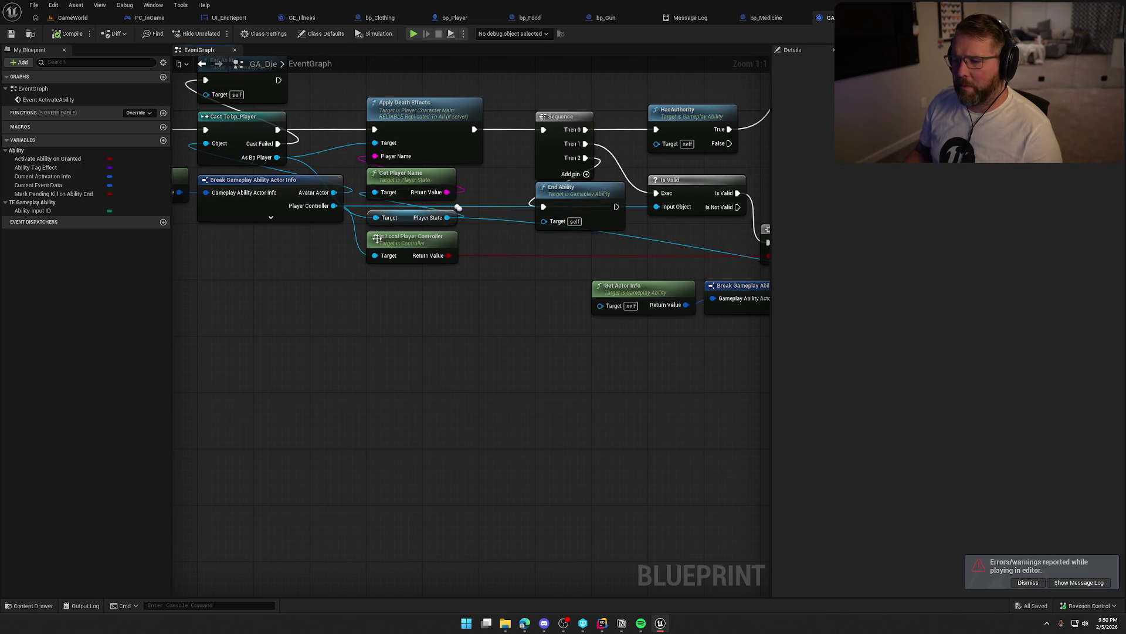
{"action": "left_click_drag", "start_coordinate": [459, 336], "coordinate": [501, 333]}
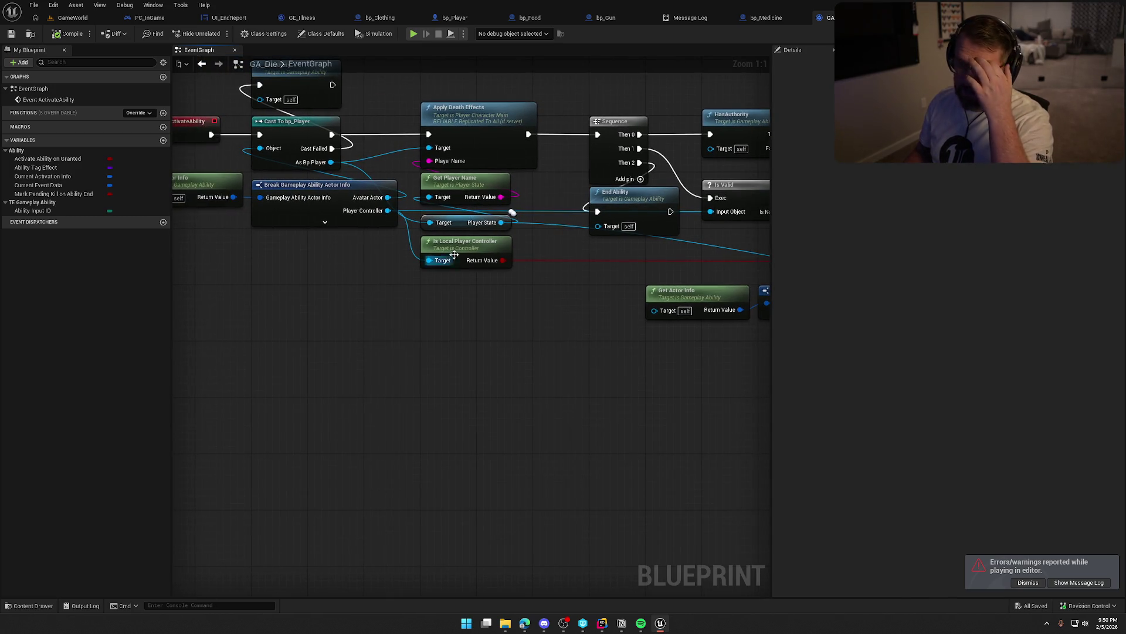
{"action": "mouse_move", "coordinate": [388, 212]}
{"action": "left_mouse_down"}
{"action": "mouse_move", "coordinate": [659, 428]}
{"action": "mouse_move", "coordinate": [276, 382]}
{"action": "mouse_move", "coordinate": [533, 405]}
{"action": "mouse_move", "coordinate": [523, 357]}
{"action": "left_mouse_up"}
{"action": "type", "text": "get pl"}
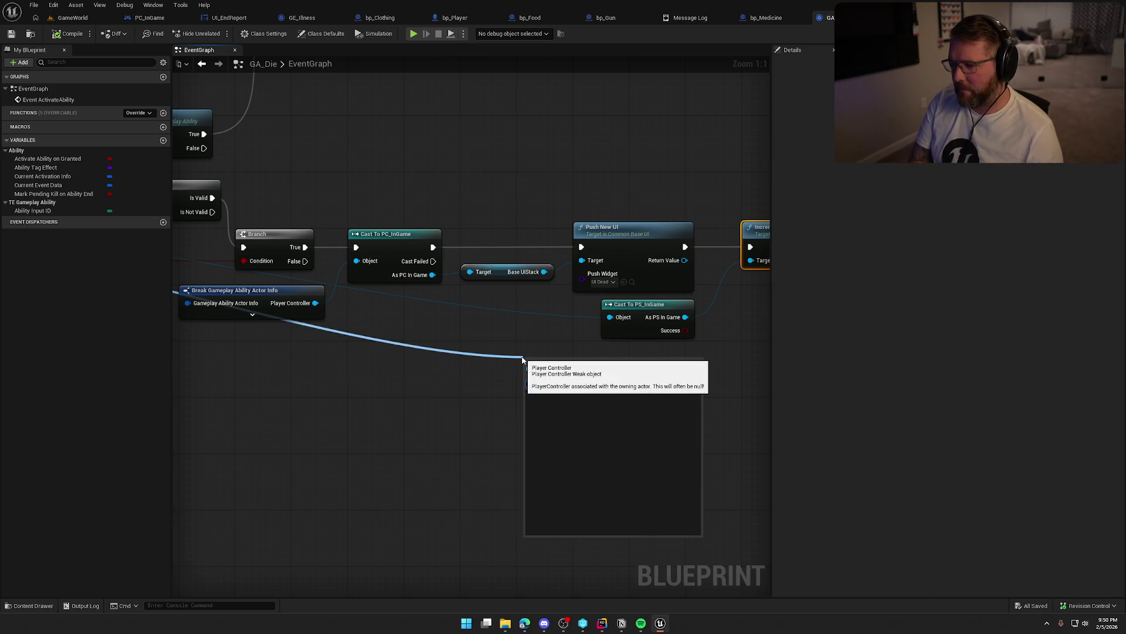
{"action": "type", "text": "ayer stat"}
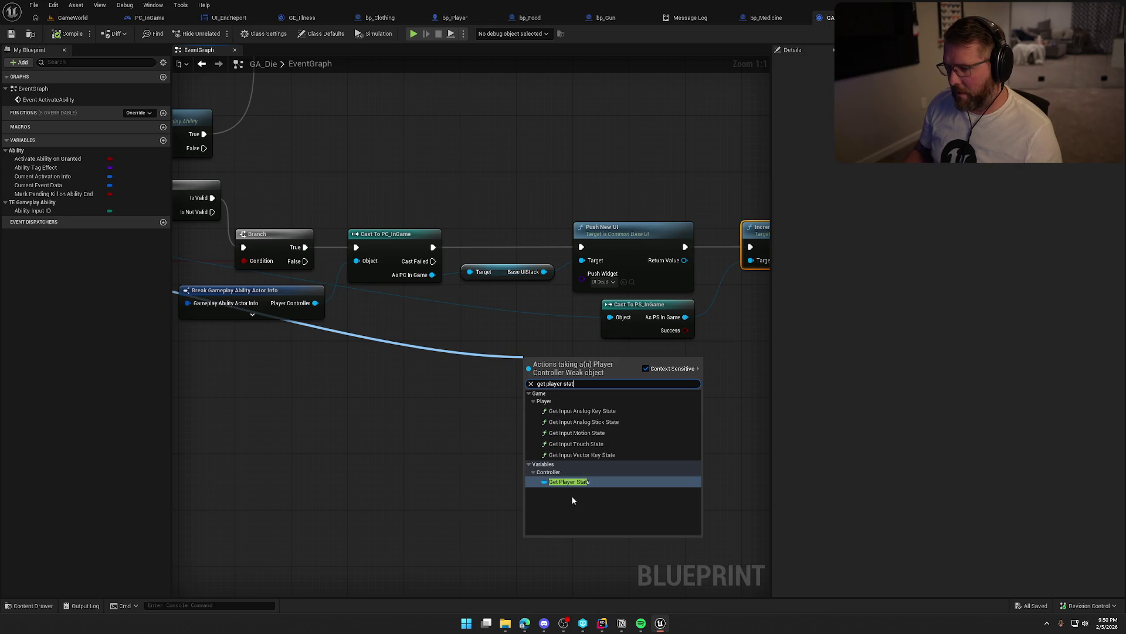
{"action": "key", "text": "Return"}
{"action": "left_click_drag", "start_coordinate": [584, 360], "coordinate": [610, 318]}
{"action": "left_click_drag", "start_coordinate": [549, 353], "coordinate": [541, 315]}
{"action": "left_click_drag", "start_coordinate": [600, 390], "coordinate": [621, 431]}
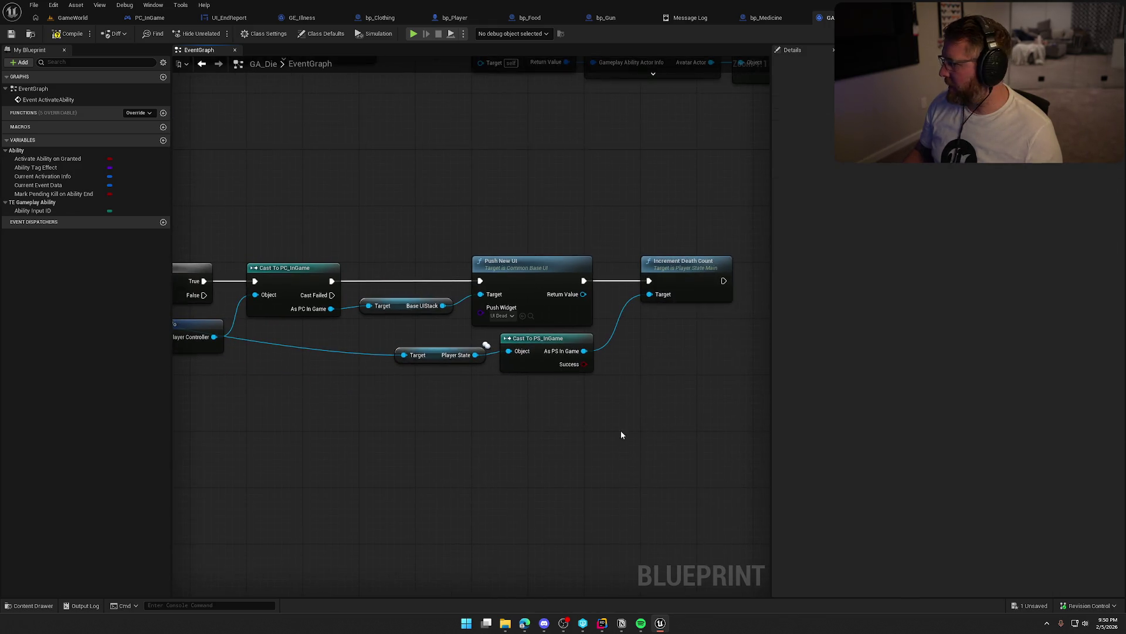
{"action": "left_click", "coordinate": [690, 19]}
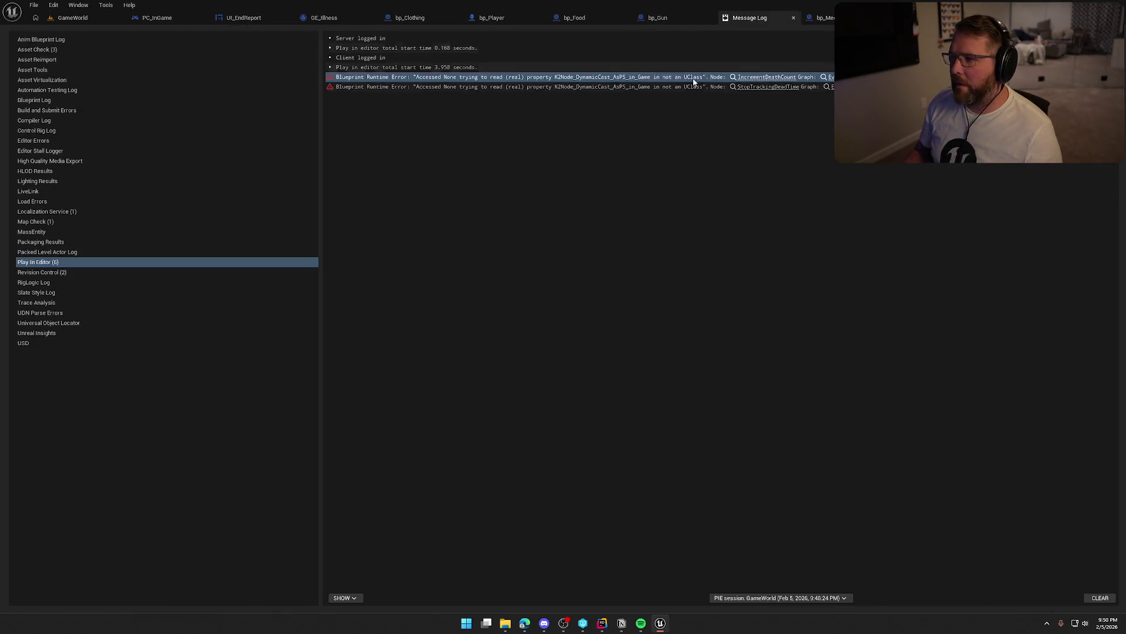
Jump to the StopTrackingDeadTime error and inspect bp_DeadPlayer's Event Destroyed chain
{"action": "left_click", "coordinate": [764, 87]}
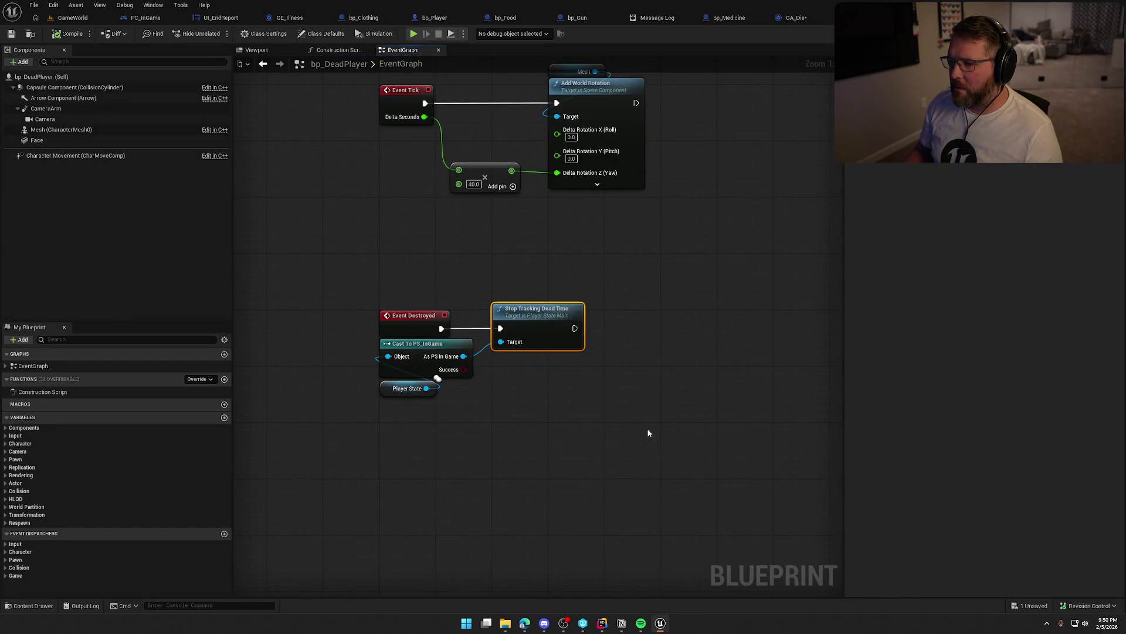
{"action": "left_click_drag", "start_coordinate": [372, 257], "coordinate": [664, 456]}
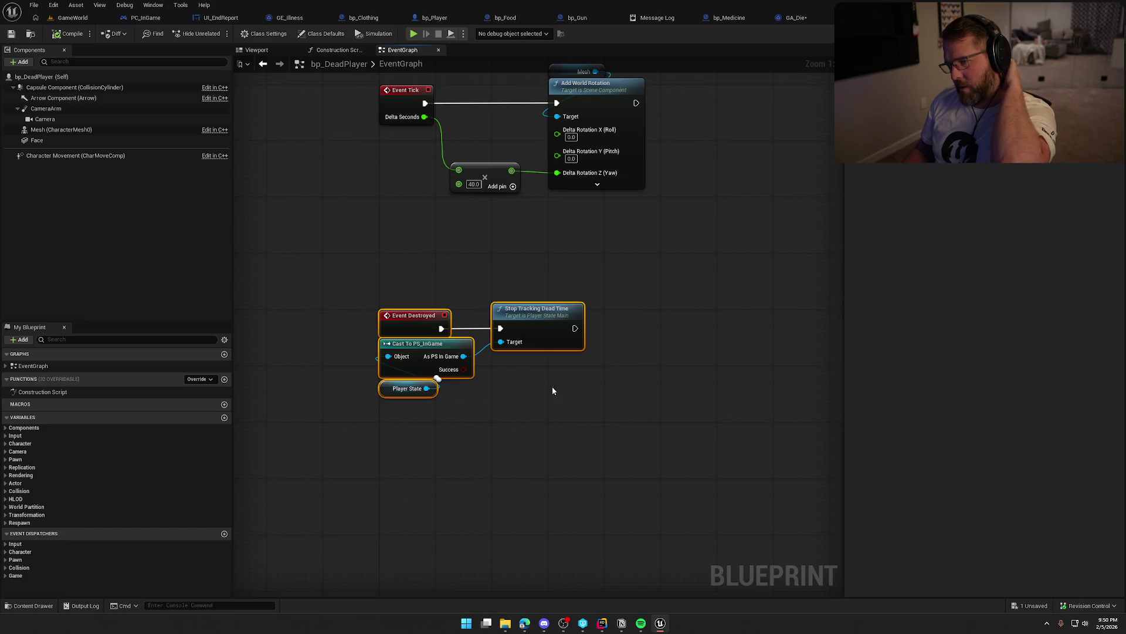
{"action": "left_click_drag", "start_coordinate": [551, 386], "coordinate": [490, 565]}
{"action": "mouse_move", "coordinate": [569, 409]}
{"action": "left_mouse_down"}
{"action": "mouse_move", "coordinate": [558, 494]}
{"action": "mouse_move", "coordinate": [360, 345]}
{"action": "mouse_move", "coordinate": [262, 354]}
{"action": "mouse_move", "coordinate": [223, 343]}
{"action": "left_mouse_up"}
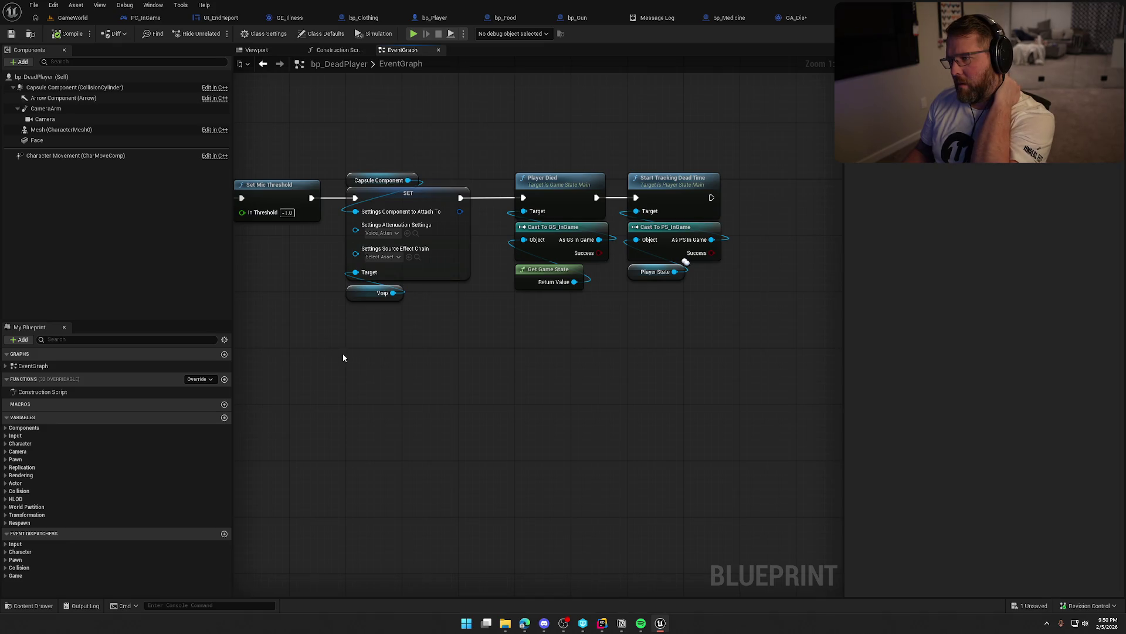
{"action": "key", "text": "Home"}
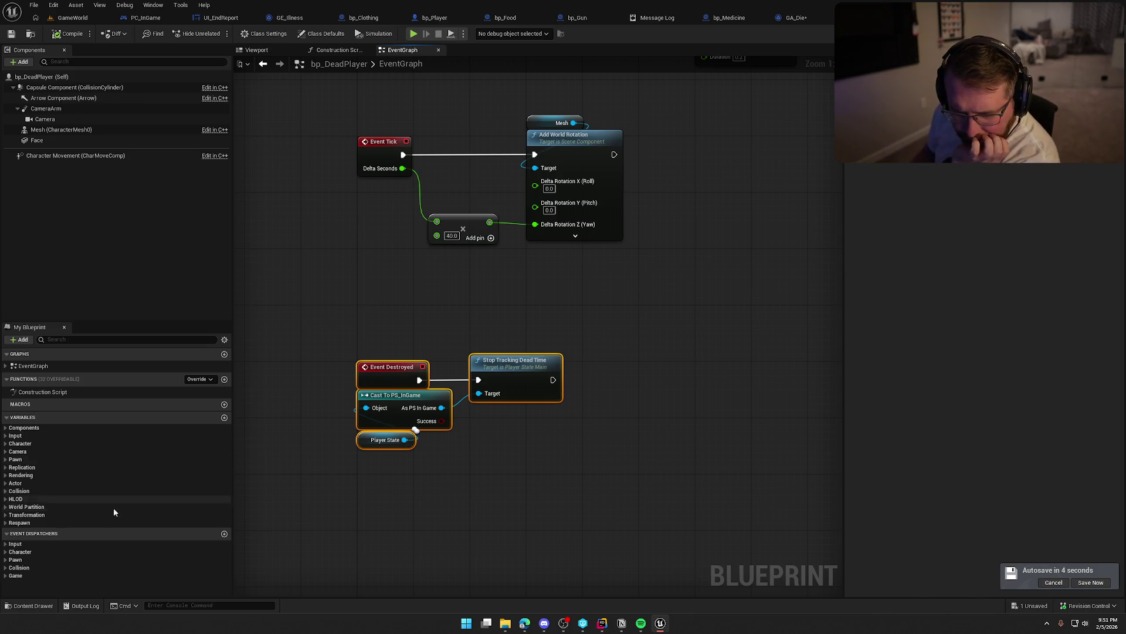
{"action": "left_click", "coordinate": [18, 522]}
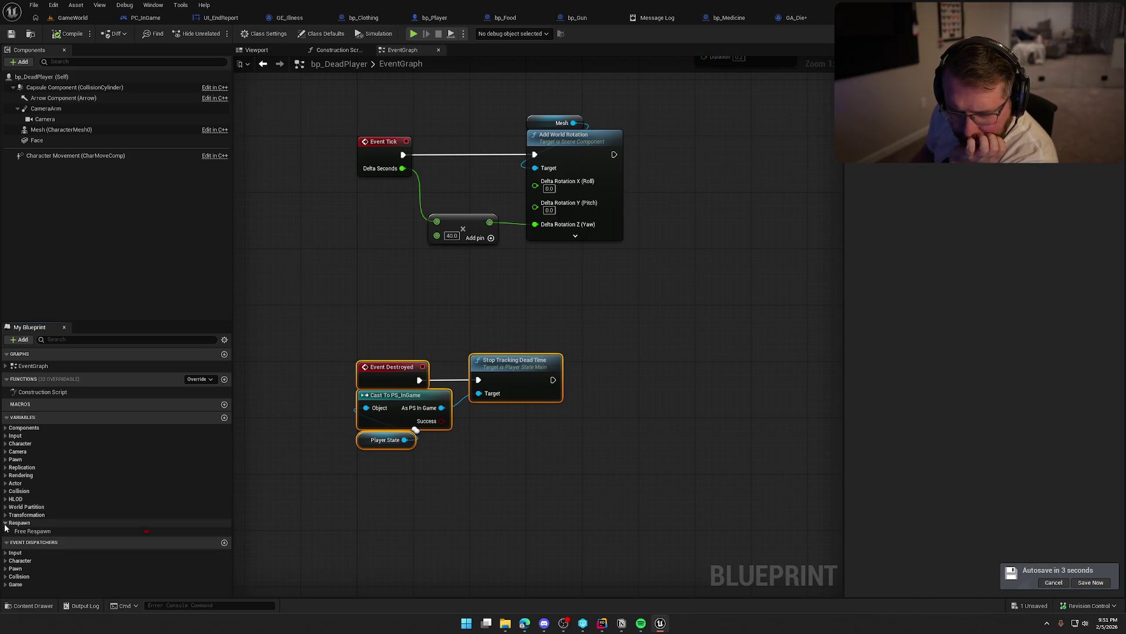
{"action": "left_click", "coordinate": [562, 509]}
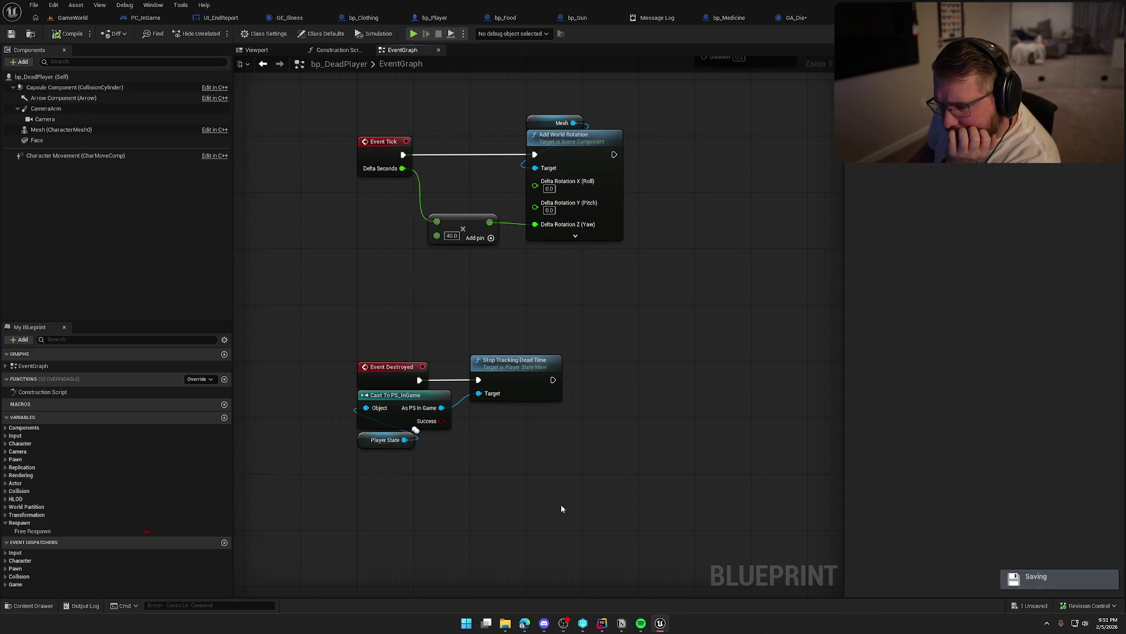
{"action": "left_click_drag", "start_coordinate": [594, 467], "coordinate": [344, 319]}
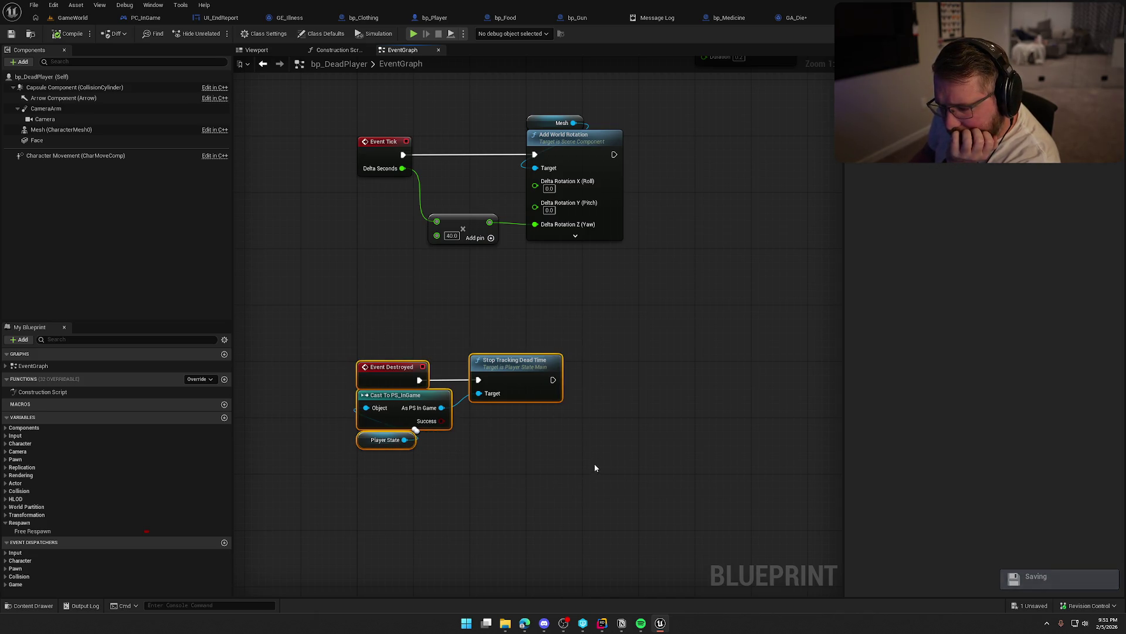
{"action": "left_click", "coordinate": [410, 444]}
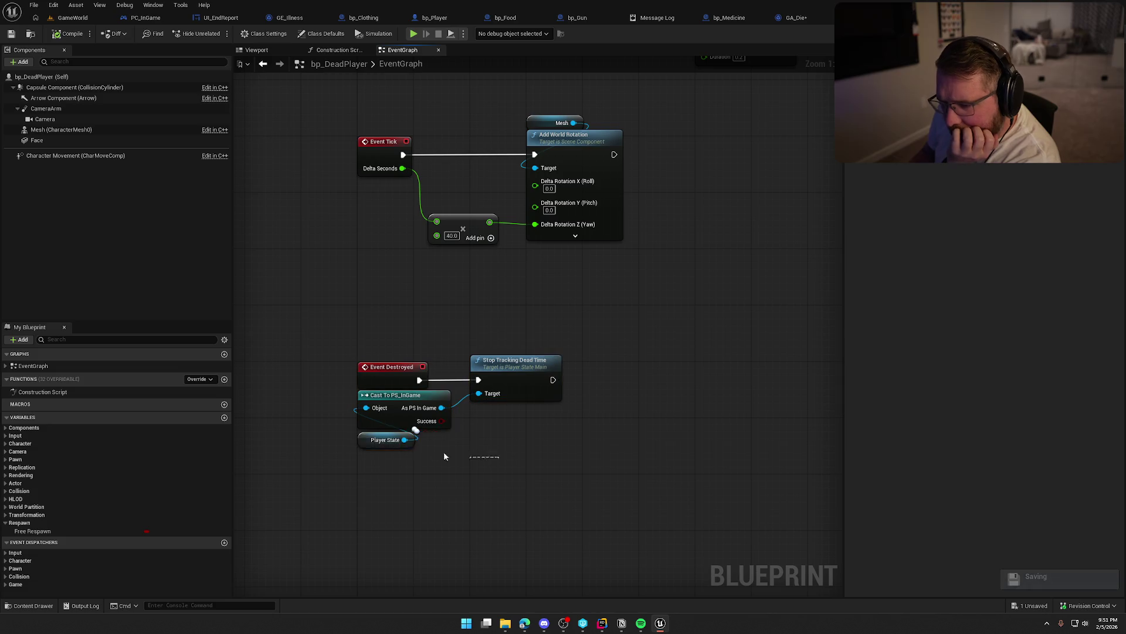
{"action": "left_click", "coordinate": [505, 445]}
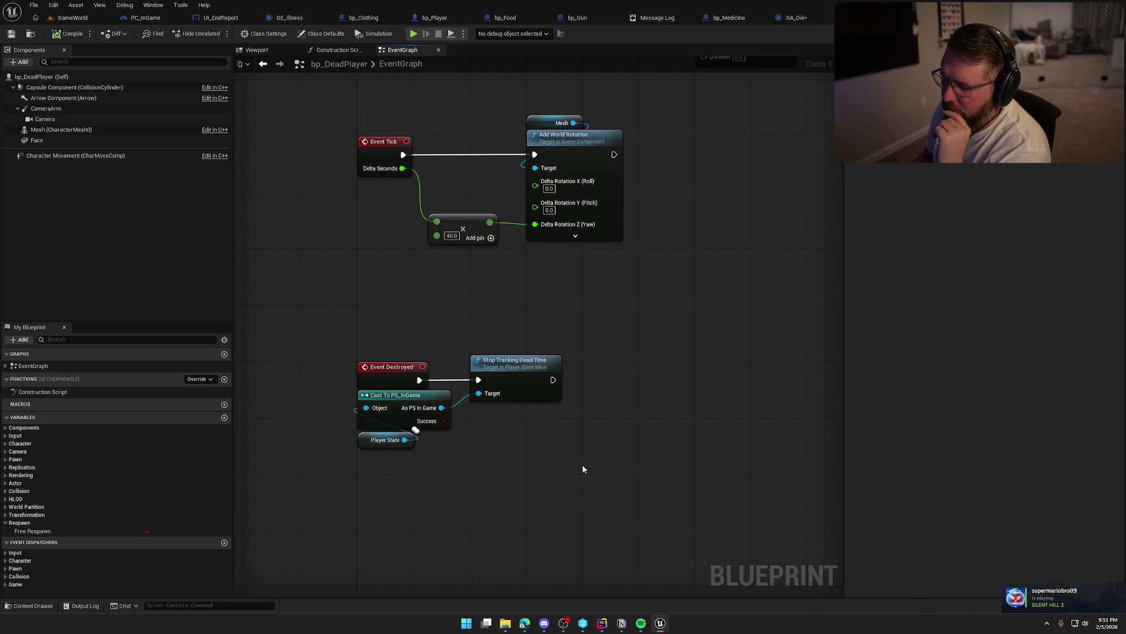
Delete the Event Destroyed, cast, Player State and Stop Tracking Dead Time nodes
{"action": "left_click_drag", "start_coordinate": [533, 465], "coordinate": [352, 352]}
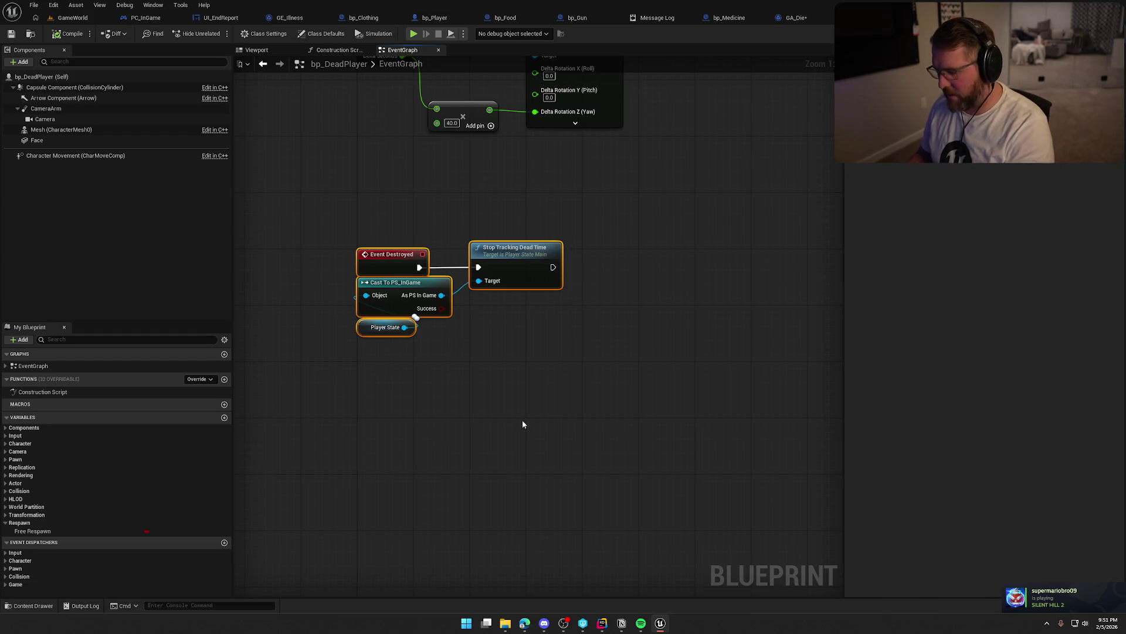
{"action": "key", "text": "Delete"}
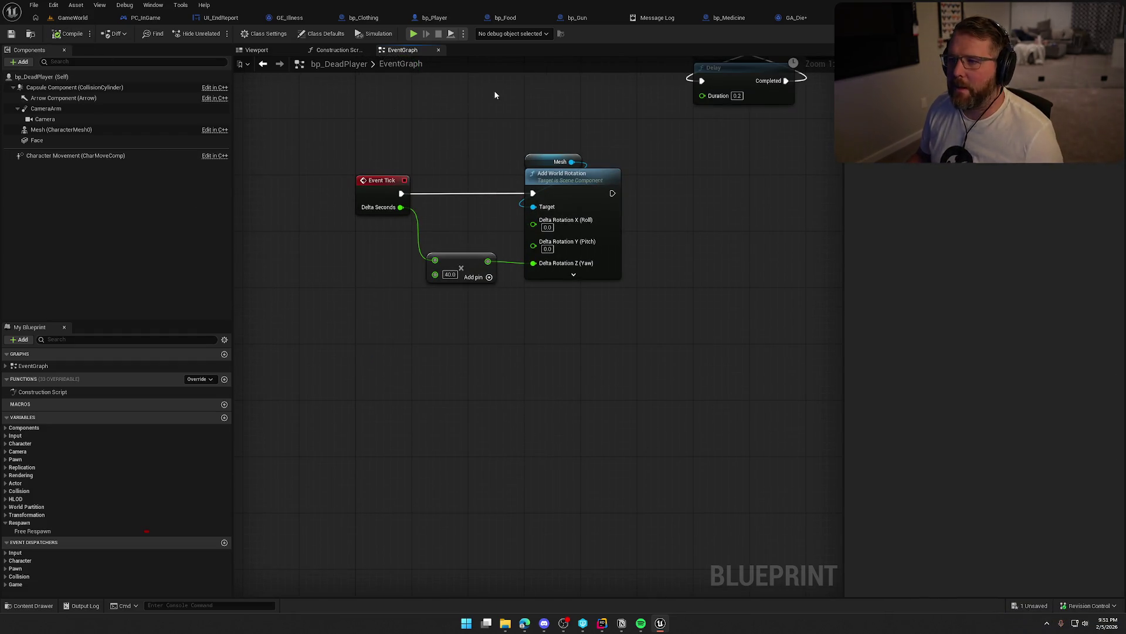
{"action": "left_click", "coordinate": [476, 14]}
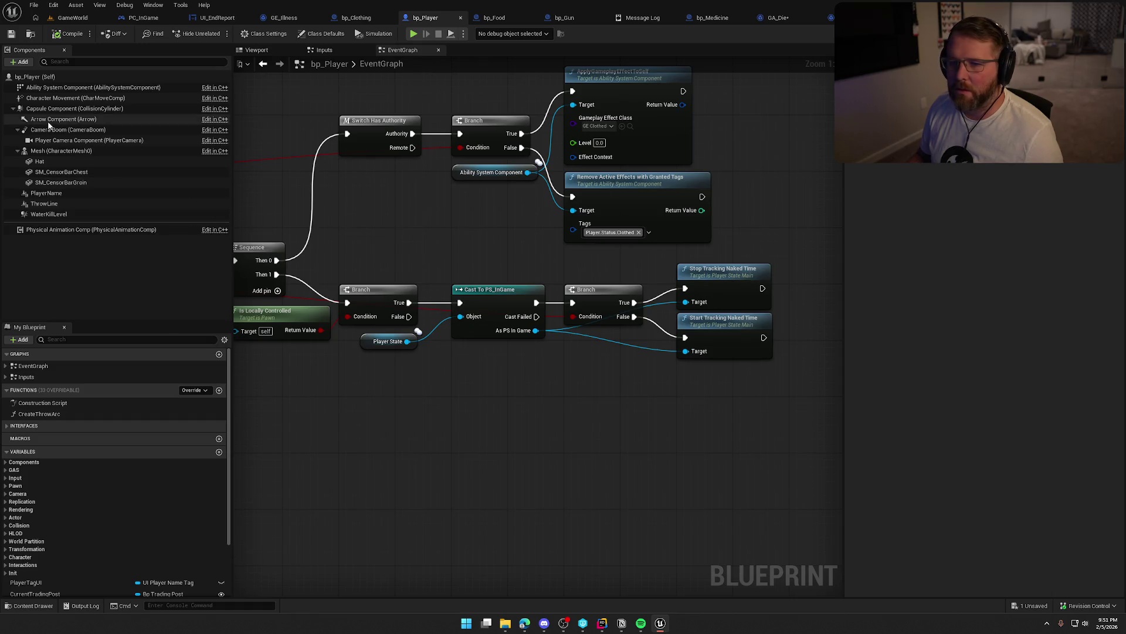
Move bp_Player's console command nodes right to make room after Start Tracking Naked Time
{"action": "double_click", "coordinate": [84, 366]}
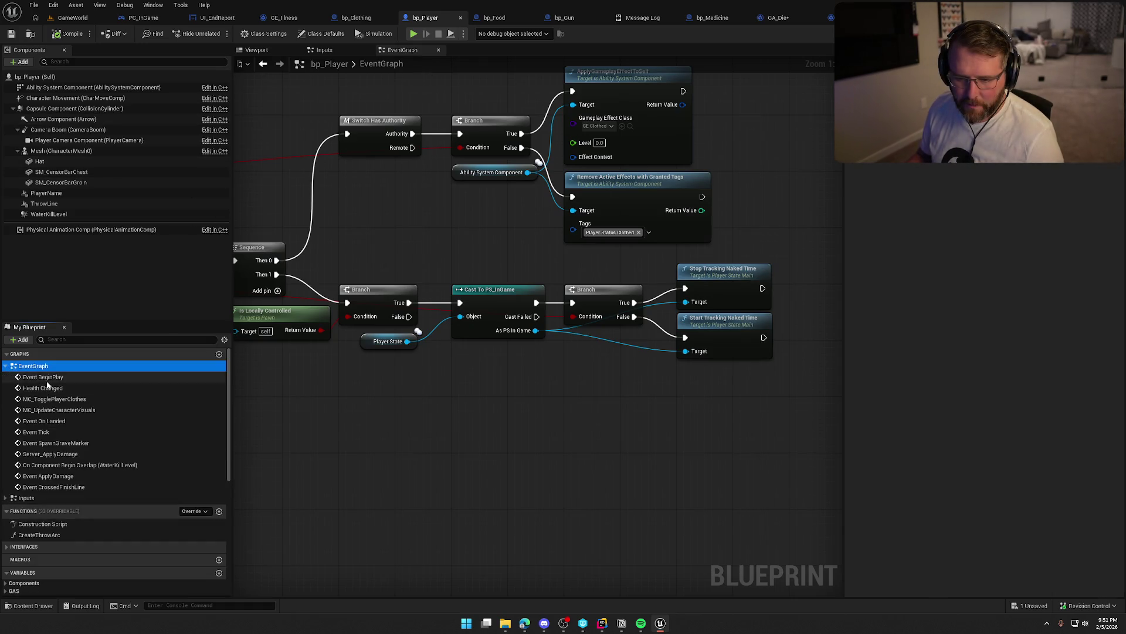
{"action": "double_click", "coordinate": [166, 377]}
{"action": "mouse_move", "coordinate": [706, 435]}
{"action": "left_mouse_down"}
{"action": "mouse_move", "coordinate": [538, 376]}
{"action": "mouse_move", "coordinate": [393, 370]}
{"action": "mouse_move", "coordinate": [335, 383]}
{"action": "left_mouse_up"}
{"action": "scroll", "coordinate": [478, 317], "scroll_direction": "down", "scroll_amount": 10}
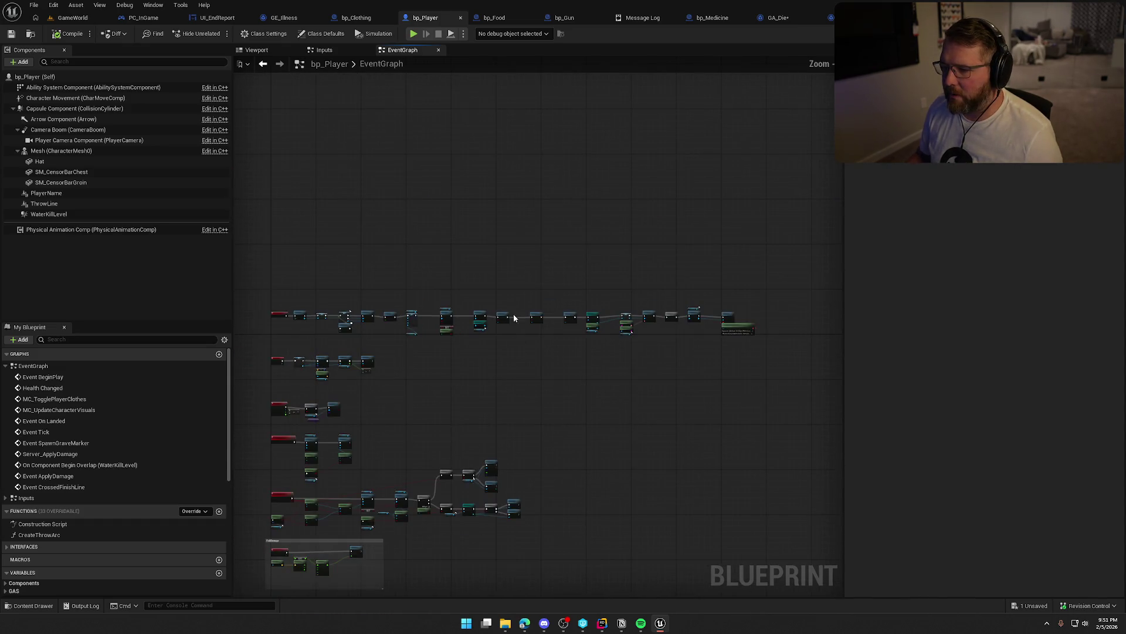
{"action": "scroll", "coordinate": [584, 354], "scroll_direction": "up", "scroll_amount": 6}
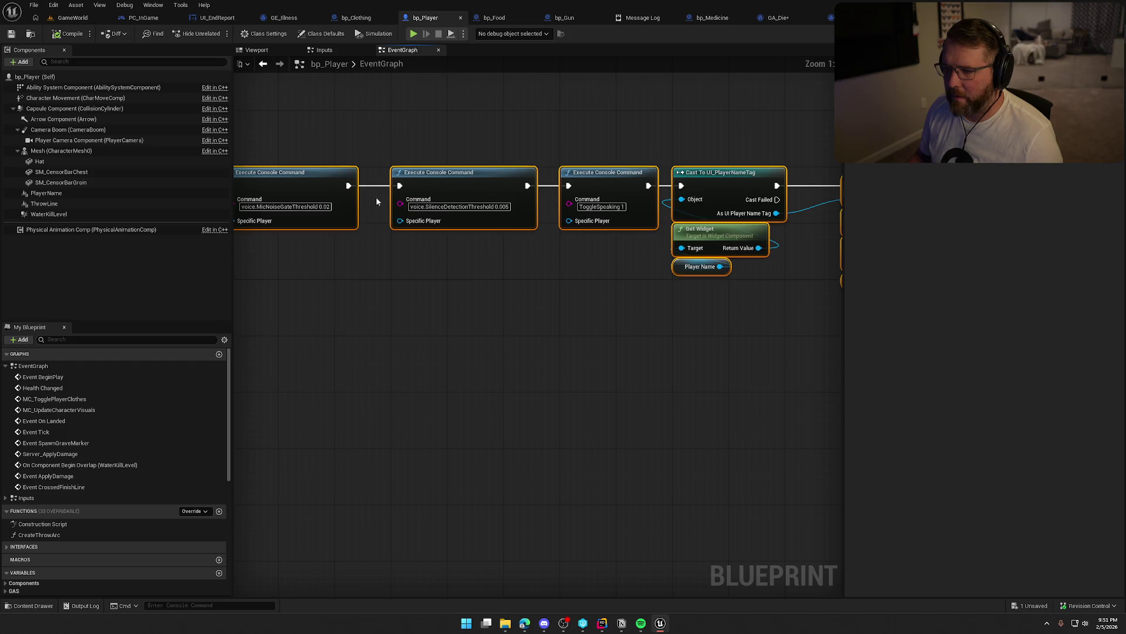
{"action": "left_click_drag", "start_coordinate": [632, 216], "coordinate": [801, 220]}
{"action": "left_click", "coordinate": [656, 306]}
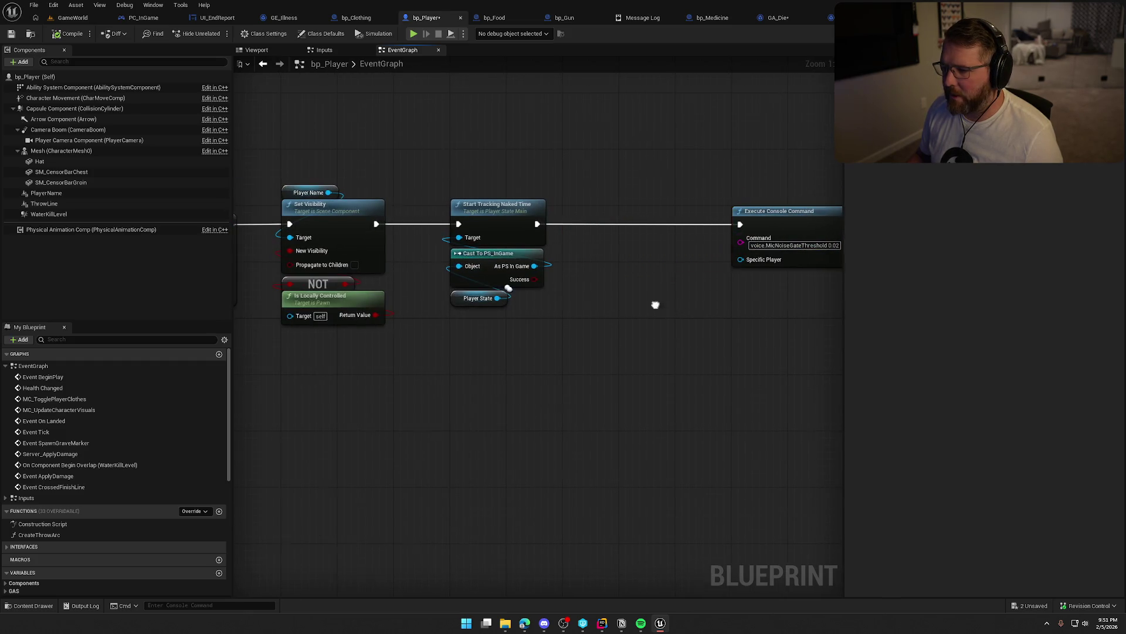
{"action": "left_click_drag", "start_coordinate": [534, 272], "coordinate": [437, 268]}
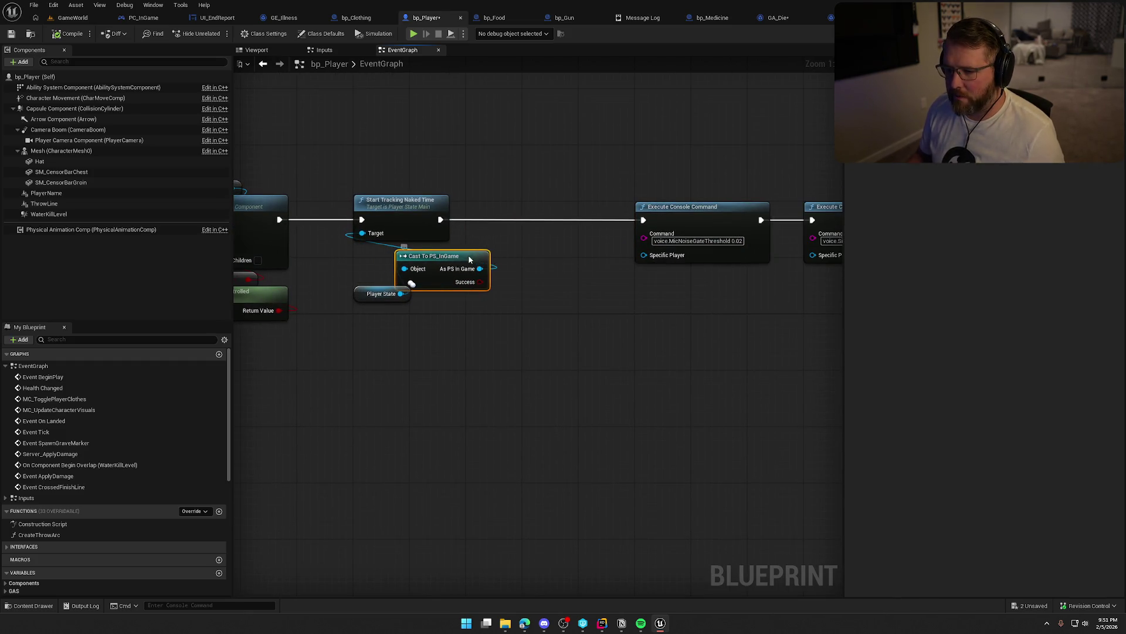
Add Stop Tracking Dead Time from the PS_InGame cast, running after Start Tracking Naked Time
{"action": "left_click", "coordinate": [434, 251]}
{"action": "left_click_drag", "start_coordinate": [437, 261], "coordinate": [478, 267]}
{"action": "type", "text": "sto"}
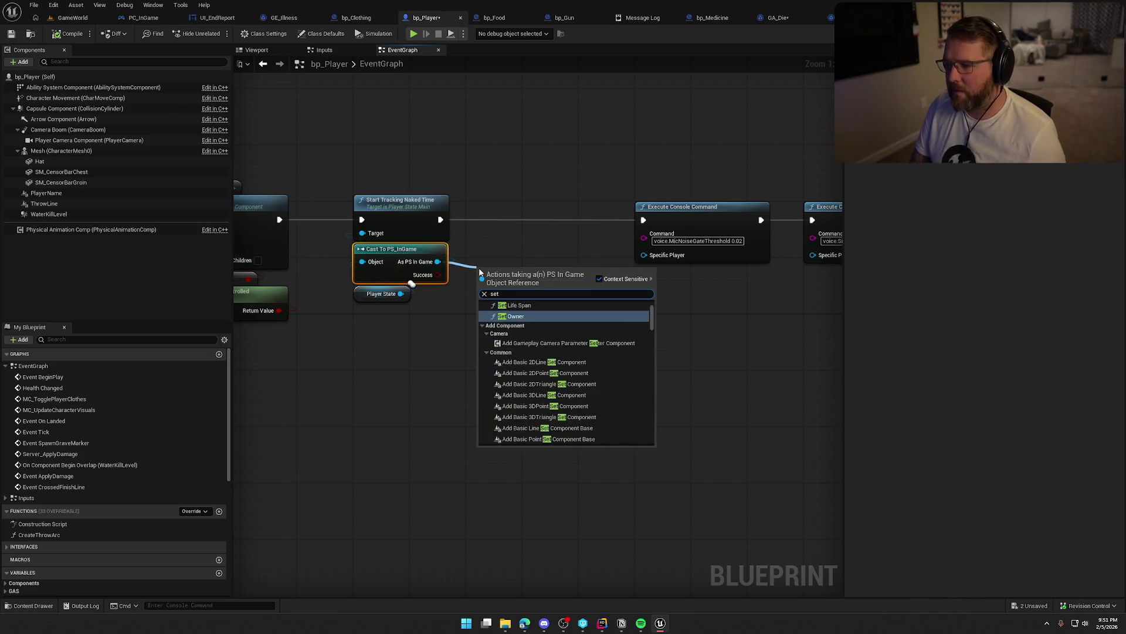
{"action": "type", "text": "p tracking"}
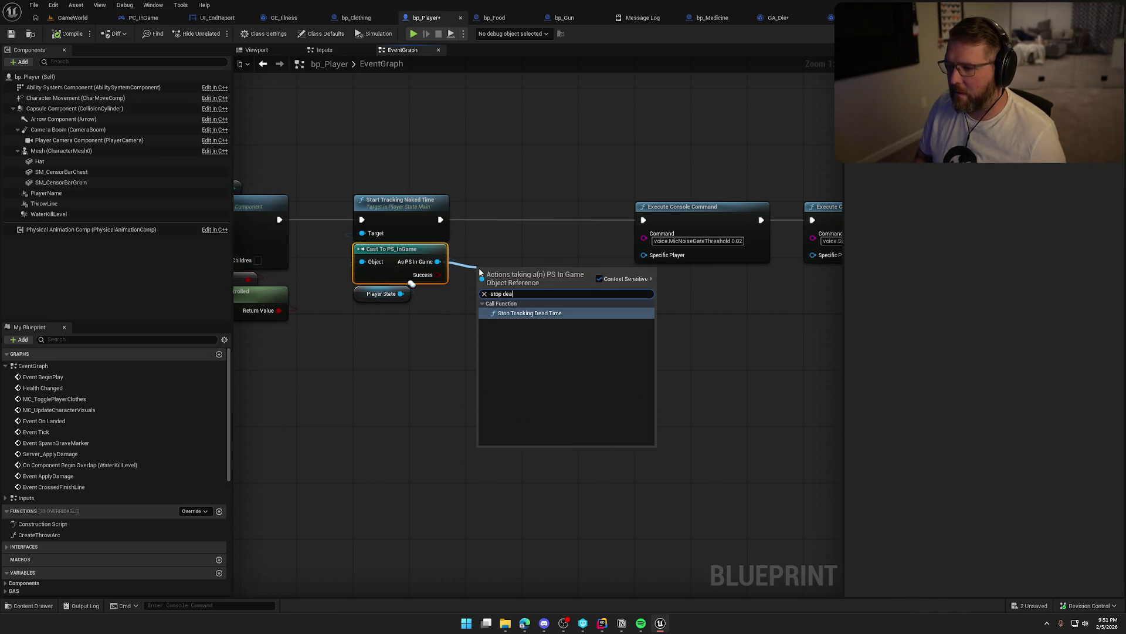
{"action": "key", "text": "Return"}
{"action": "left_click_drag", "start_coordinate": [482, 290], "coordinate": [441, 220]}
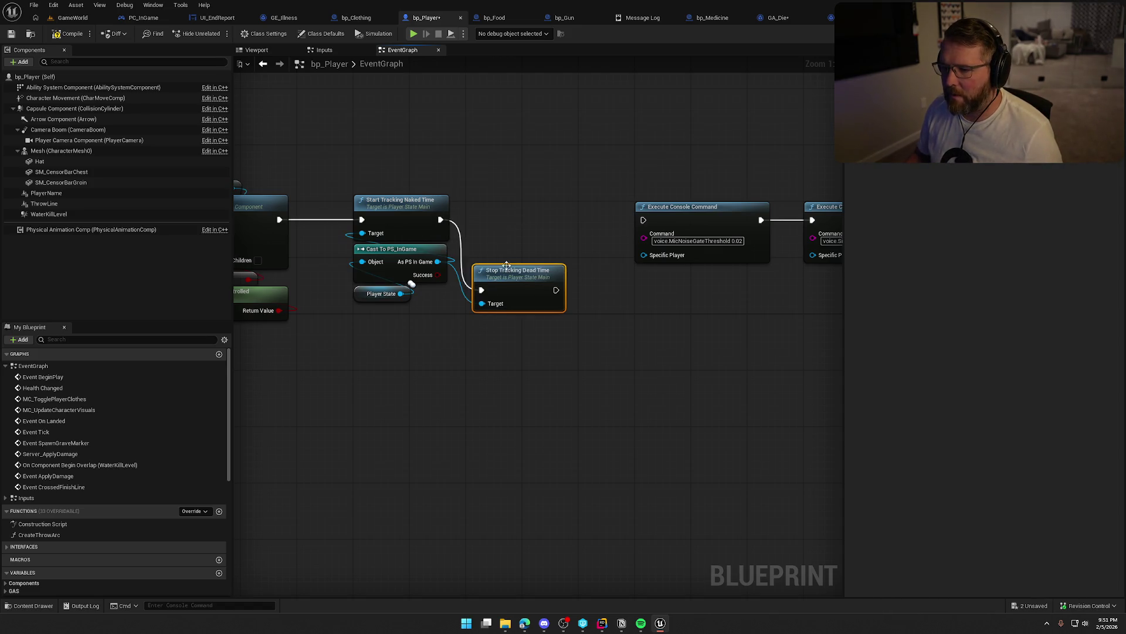
{"action": "mouse_move", "coordinate": [510, 271]}
{"action": "left_mouse_down"}
{"action": "mouse_move", "coordinate": [502, 201]}
{"action": "mouse_move", "coordinate": [643, 220]}
{"action": "left_mouse_up"}
Tidy the top event chain and save bp_Player
{"action": "scroll", "coordinate": [639, 247], "scroll_direction": "down", "scroll_amount": 6}
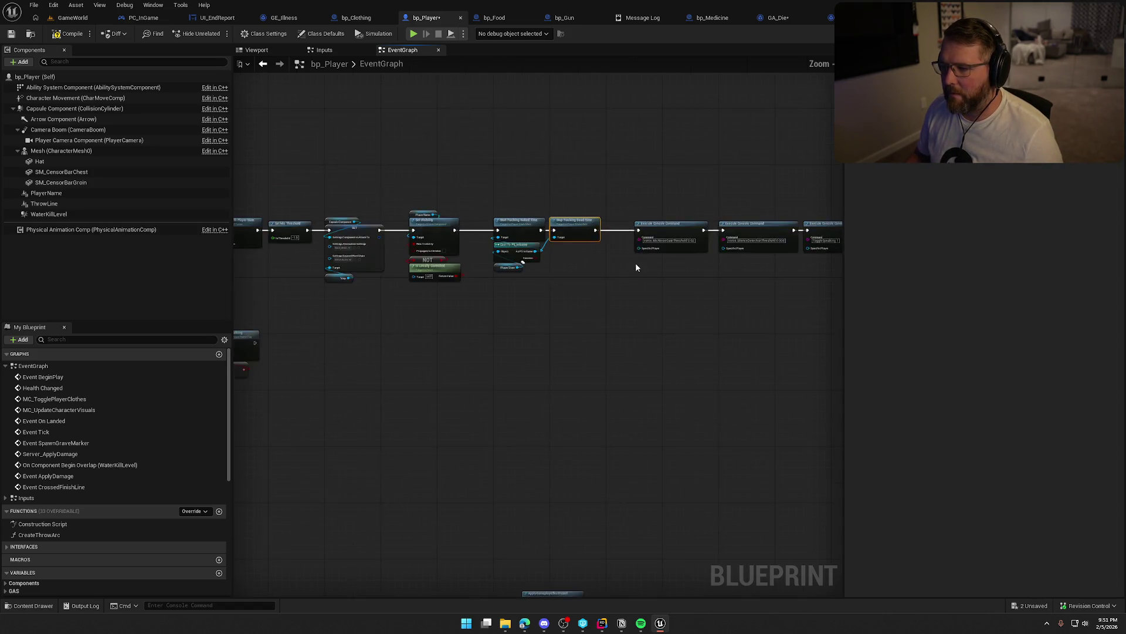
{"action": "left_click_drag", "start_coordinate": [521, 233], "coordinate": [786, 319]}
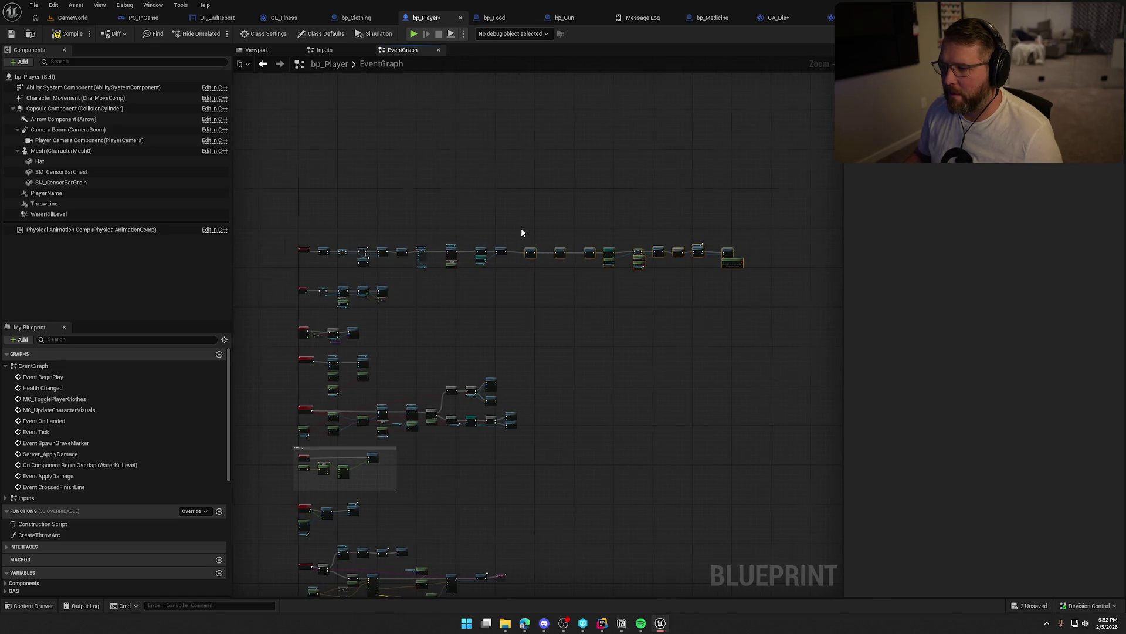
{"action": "scroll", "coordinate": [528, 246], "scroll_direction": "up", "scroll_amount": 8}
{"action": "left_click", "coordinate": [548, 263]}
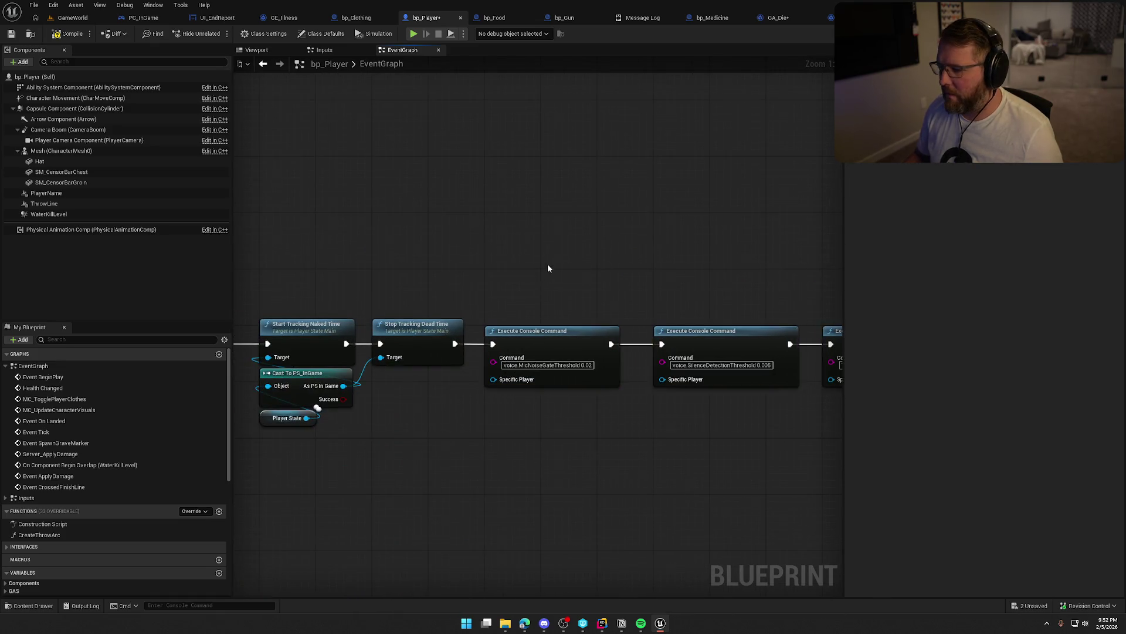
{"action": "key", "text": "ctrl+s"}
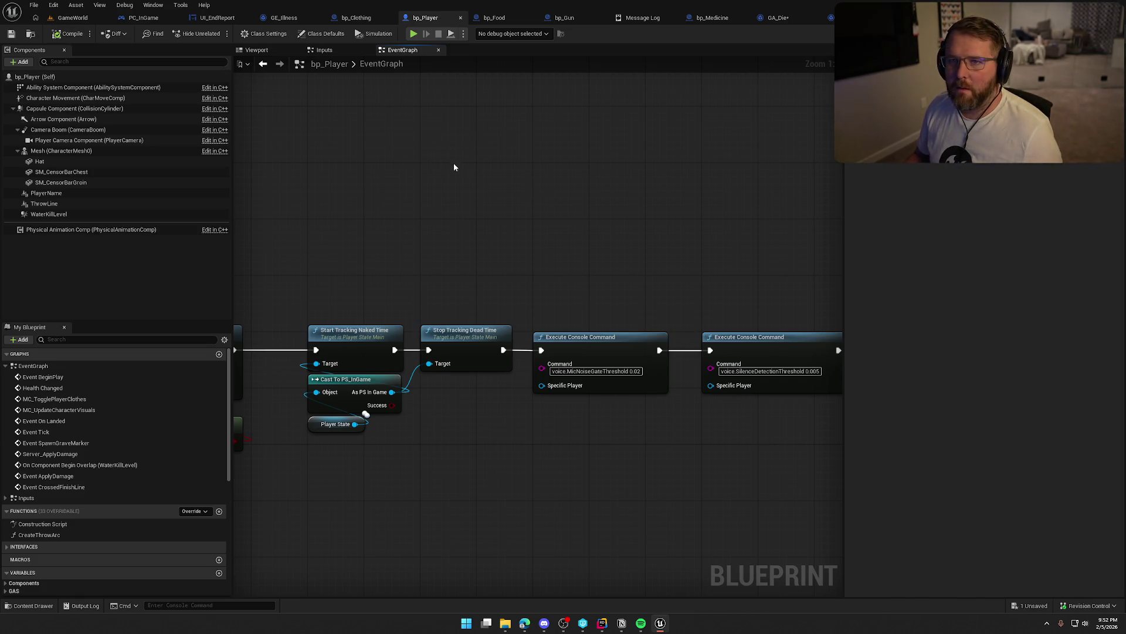
{"action": "left_click", "coordinate": [73, 18]}
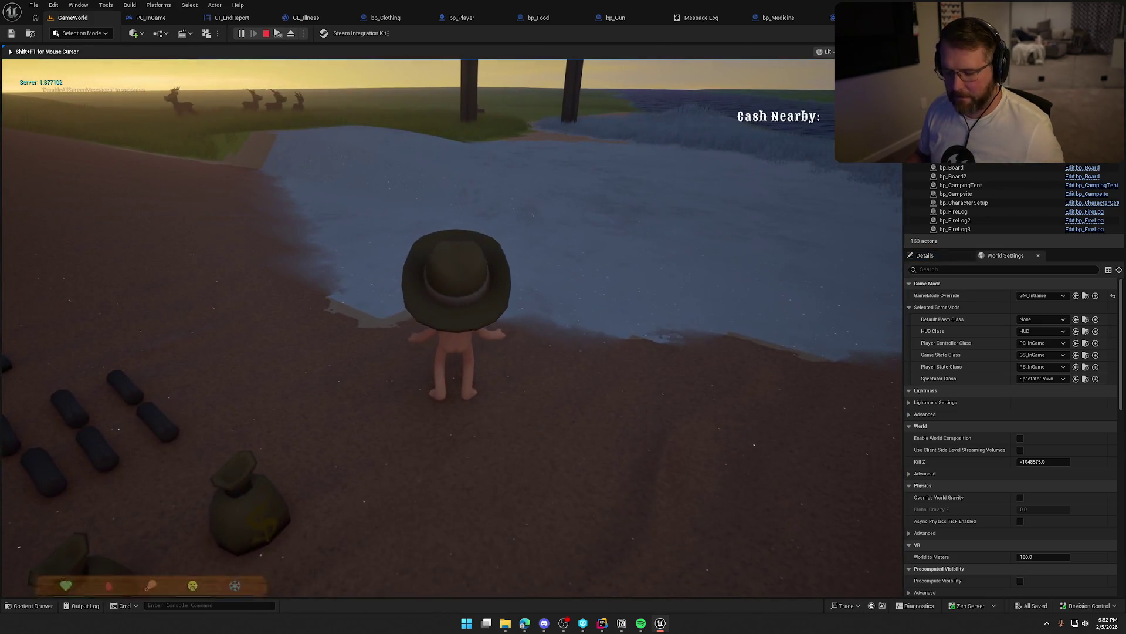
In the running play-test, kill the character by rerunning the console kill command
{"action": "key", "text": "super"}
{"action": "key", "text": "Escape"}
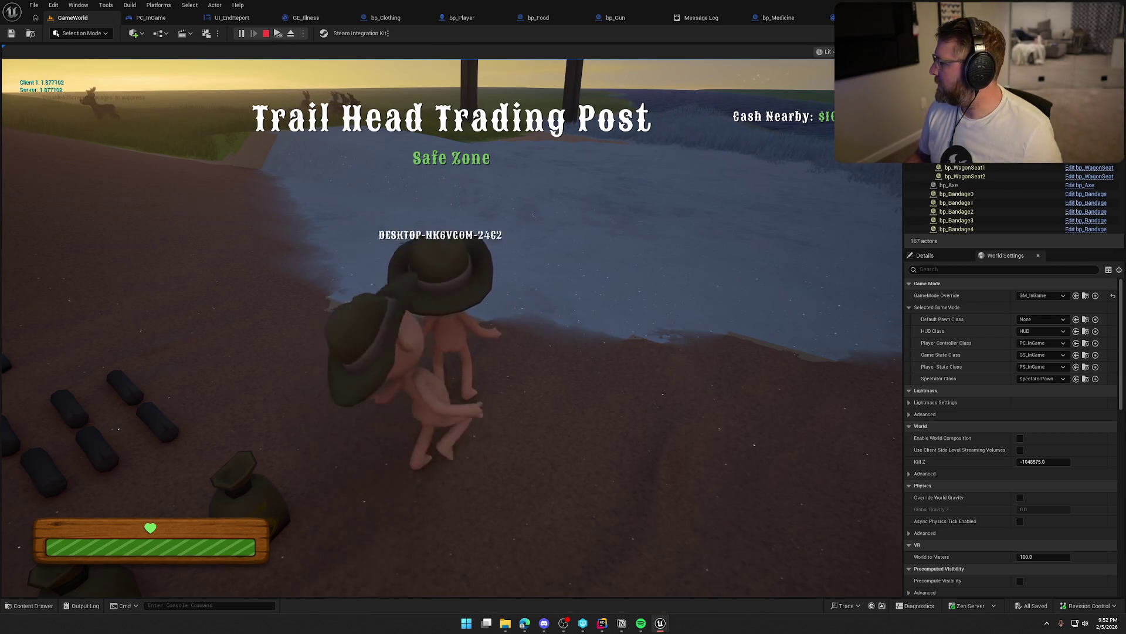
{"action": "key", "text": "super"}
{"action": "key", "text": "Escape"}
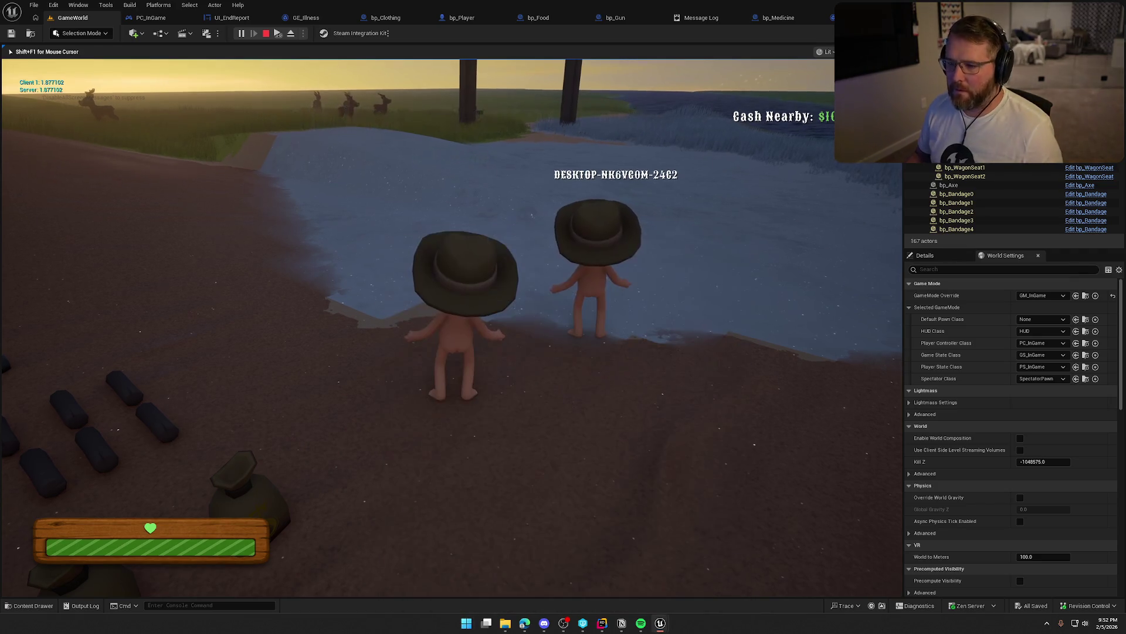
{"action": "key", "text": "grave"}
{"action": "key", "text": "Up"}
{"action": "key", "text": "Return"}
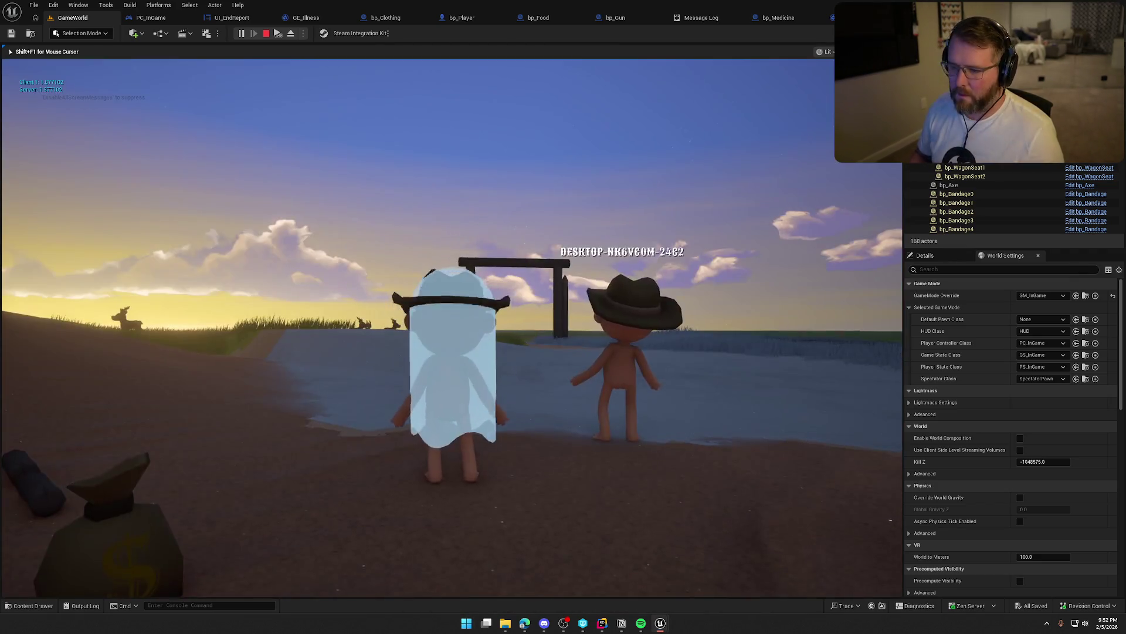
Roam as the ghost, respawn, run through the trading post gate, and end the session
{"action": "key", "text": "w"}
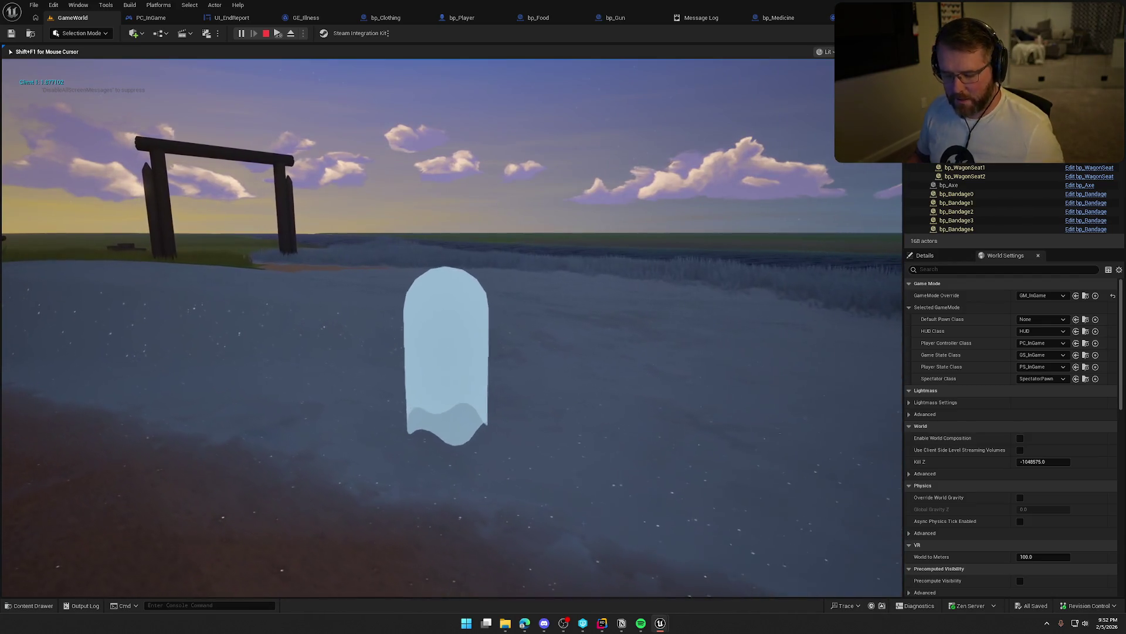
{"action": "key", "text": "super"}
{"action": "key", "text": "Escape"}
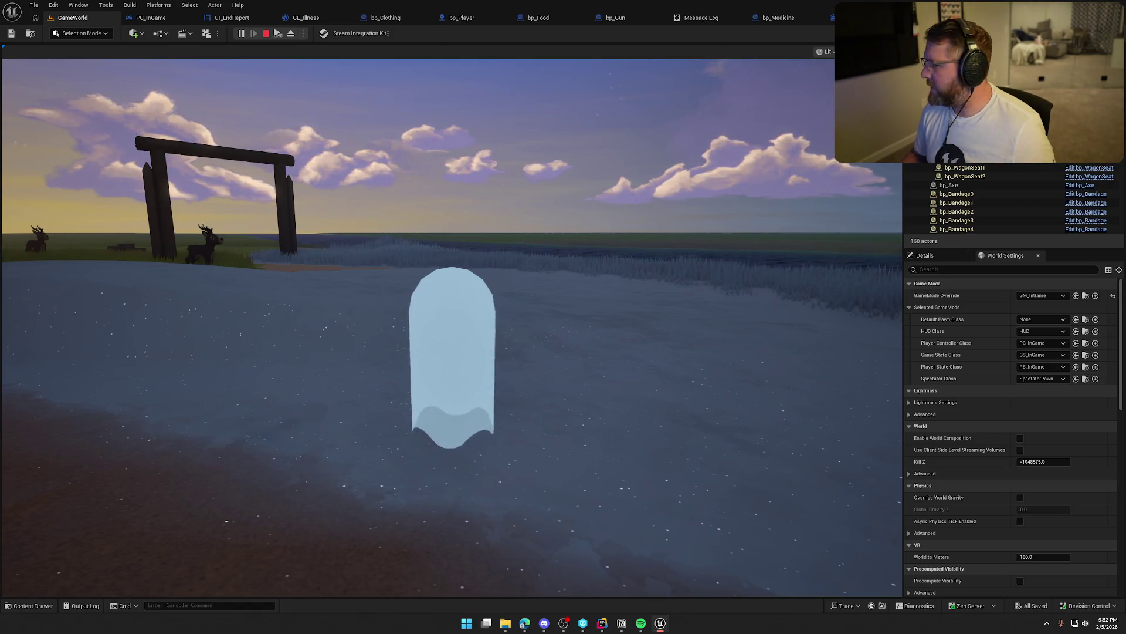
{"action": "key", "text": "super"}
{"action": "key", "text": "super"}
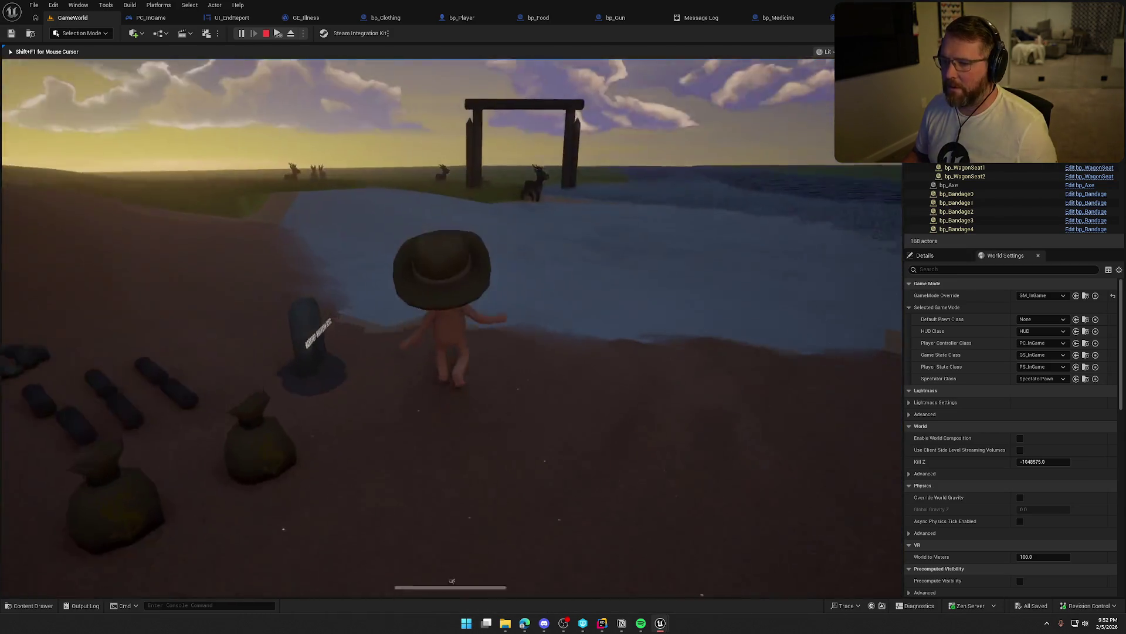
{"action": "key", "text": "w"}
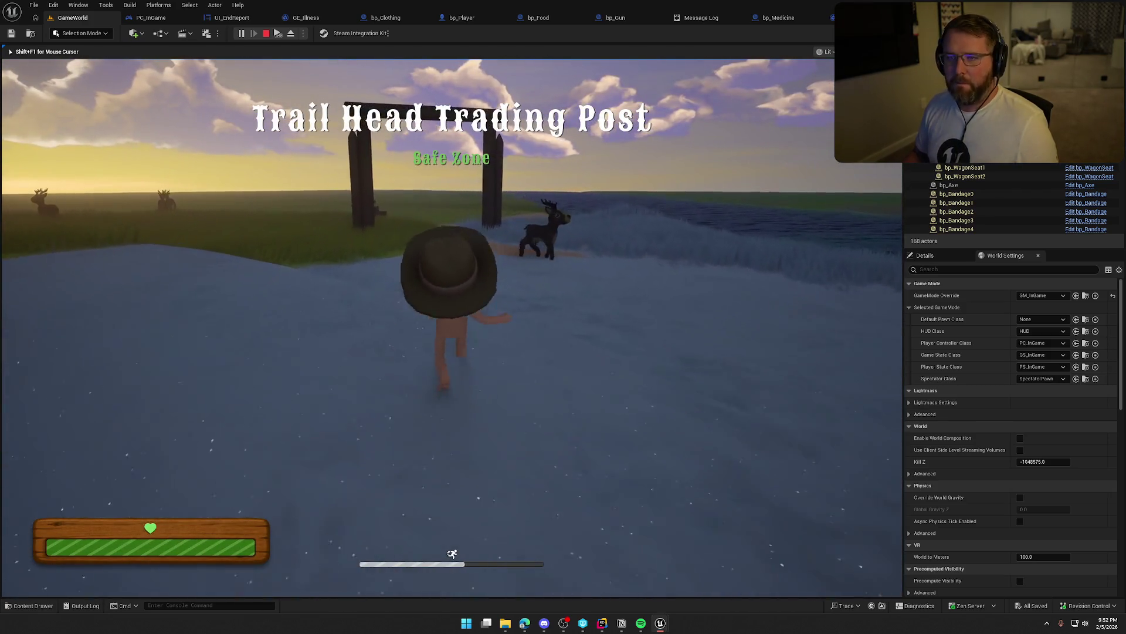
{"action": "key", "text": "w"}
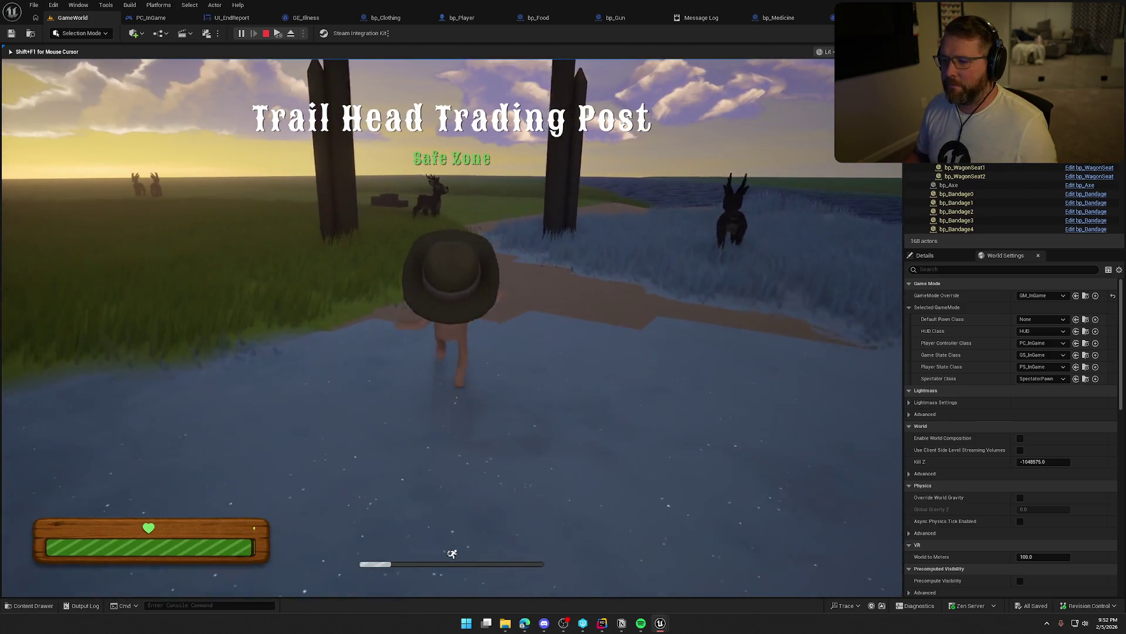
{"action": "key", "text": "w"}
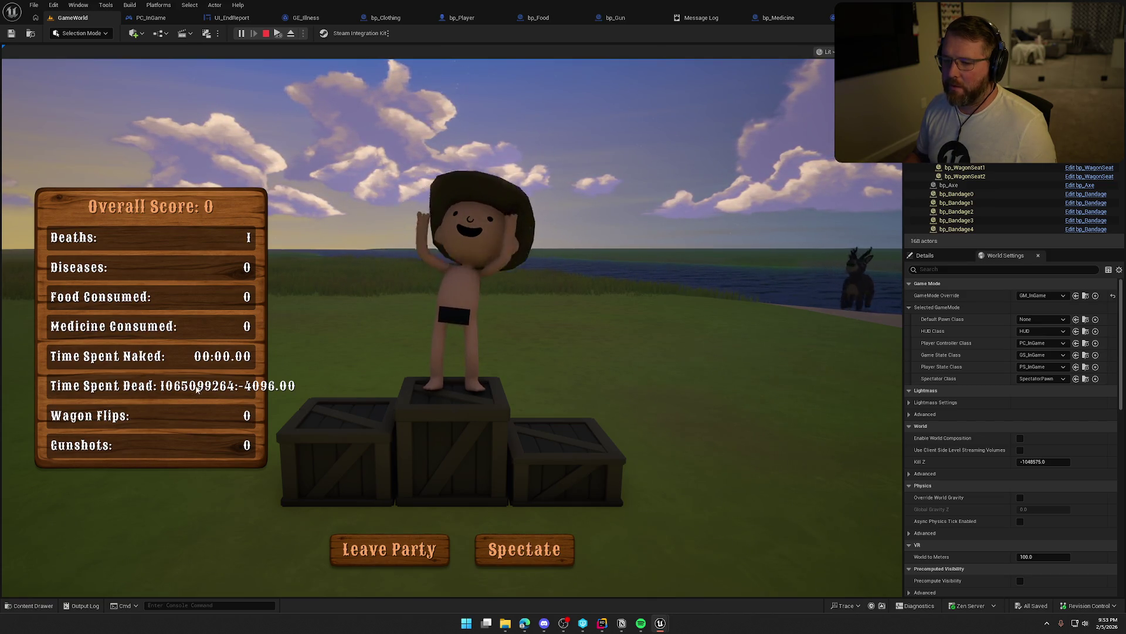
{"action": "key", "text": "Escape"}
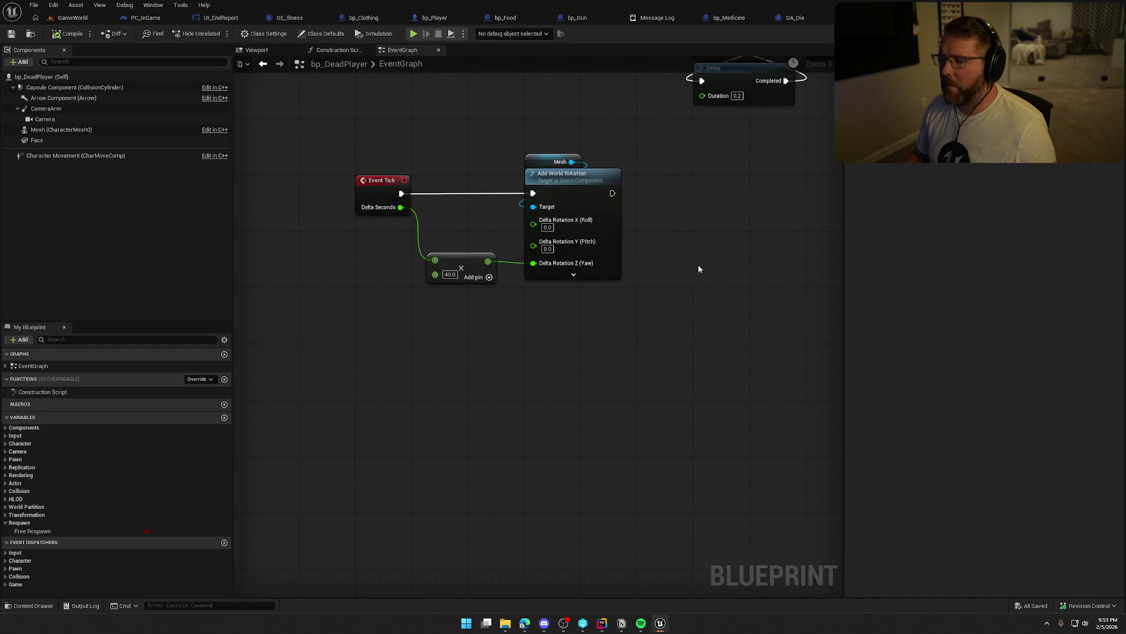
{"action": "mouse_move", "coordinate": [698, 268]}
{"action": "left_mouse_down"}
{"action": "mouse_move", "coordinate": [671, 340]}
{"action": "mouse_move", "coordinate": [538, 390]}
{"action": "left_mouse_up"}
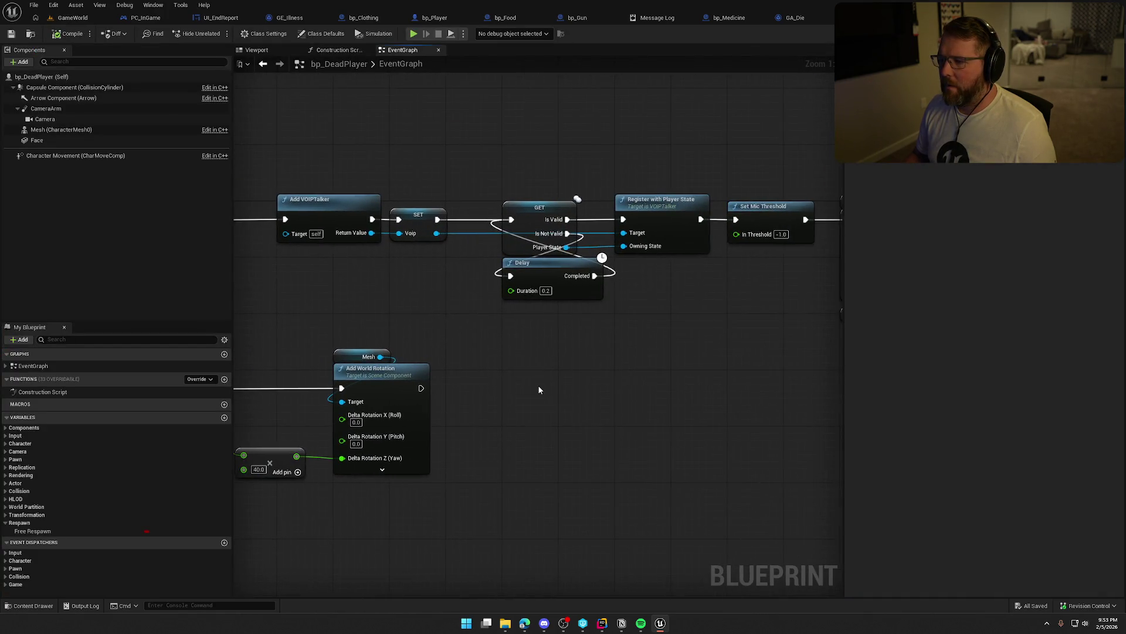
{"action": "left_click_drag", "start_coordinate": [516, 315], "coordinate": [498, 338]}
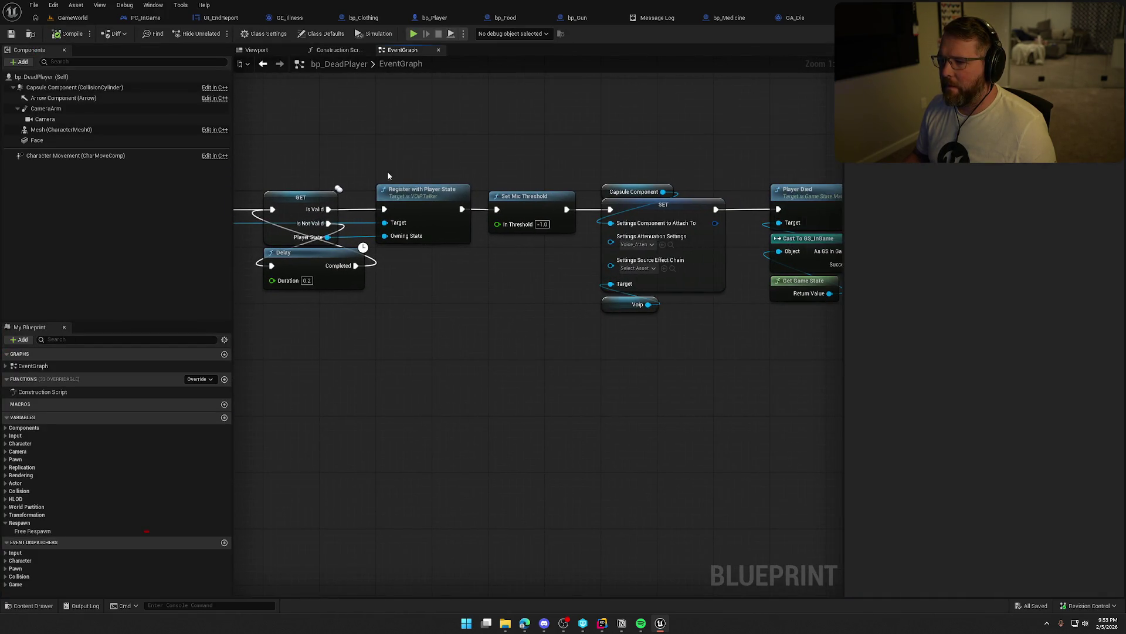
{"action": "left_click_drag", "start_coordinate": [388, 175], "coordinate": [297, 356]}
{"action": "mouse_move", "coordinate": [518, 363]}
{"action": "left_mouse_down"}
{"action": "mouse_move", "coordinate": [568, 350]}
{"action": "mouse_move", "coordinate": [503, 322]}
{"action": "mouse_move", "coordinate": [562, 373]}
{"action": "left_mouse_up"}
{"action": "mouse_move", "coordinate": [624, 355]}
{"action": "left_mouse_down"}
{"action": "mouse_move", "coordinate": [542, 161]}
{"action": "mouse_move", "coordinate": [603, 361]}
{"action": "left_mouse_up"}
{"action": "left_click", "coordinate": [547, 139]}
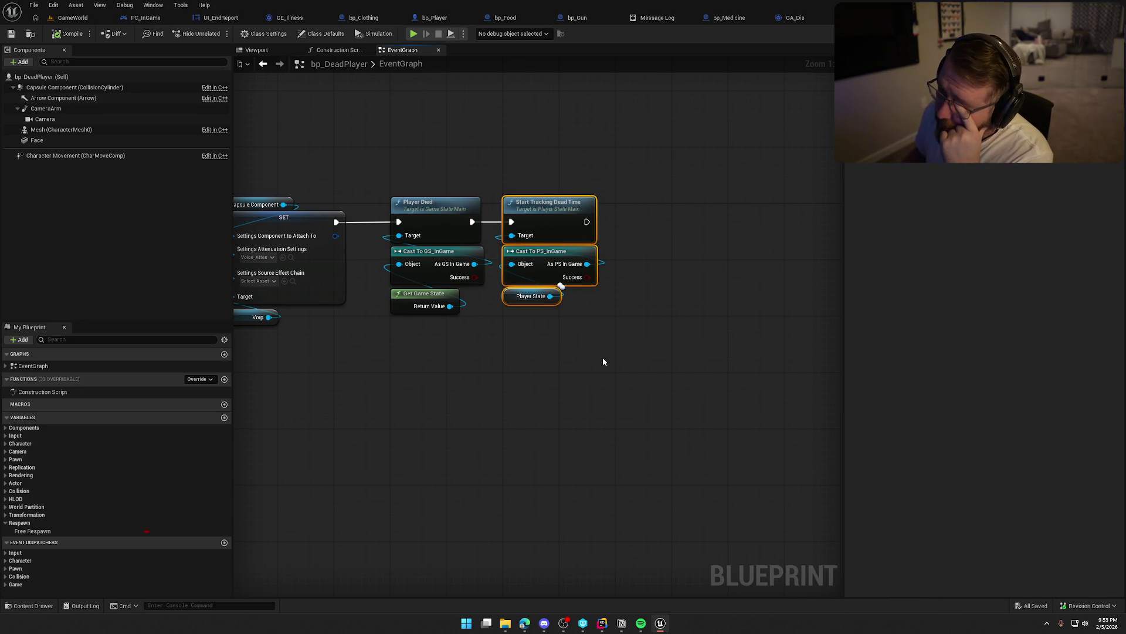
{"action": "mouse_move", "coordinate": [494, 369]}
{"action": "left_mouse_down"}
{"action": "mouse_move", "coordinate": [411, 329]}
{"action": "mouse_move", "coordinate": [540, 329]}
{"action": "left_mouse_up"}
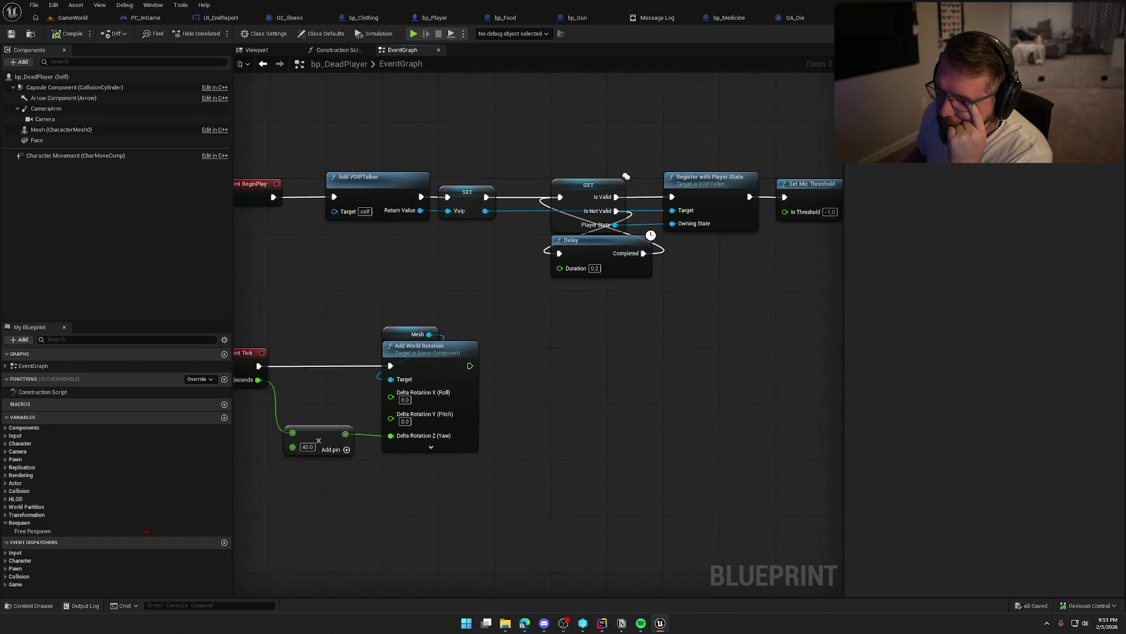
{"action": "left_click_drag", "start_coordinate": [627, 176], "coordinate": [644, 178]}
{"action": "mouse_move", "coordinate": [757, 332]}
{"action": "left_mouse_down"}
{"action": "mouse_move", "coordinate": [530, 324]}
{"action": "mouse_move", "coordinate": [584, 355]}
{"action": "mouse_move", "coordinate": [523, 318]}
{"action": "left_mouse_up"}
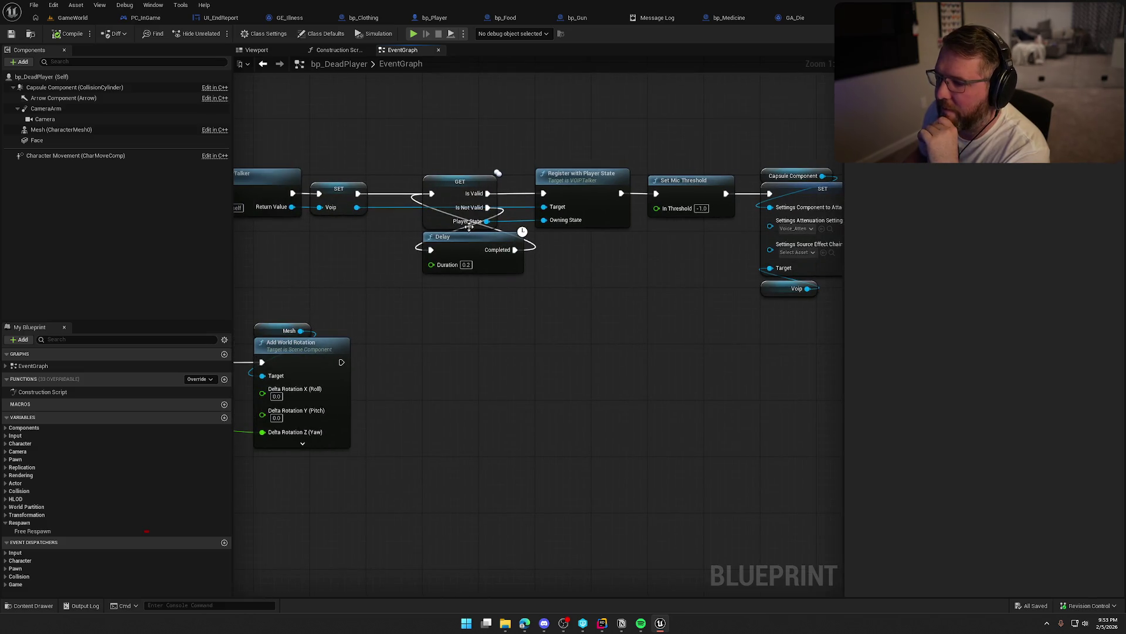
{"action": "left_click_drag", "start_coordinate": [720, 369], "coordinate": [493, 353]}
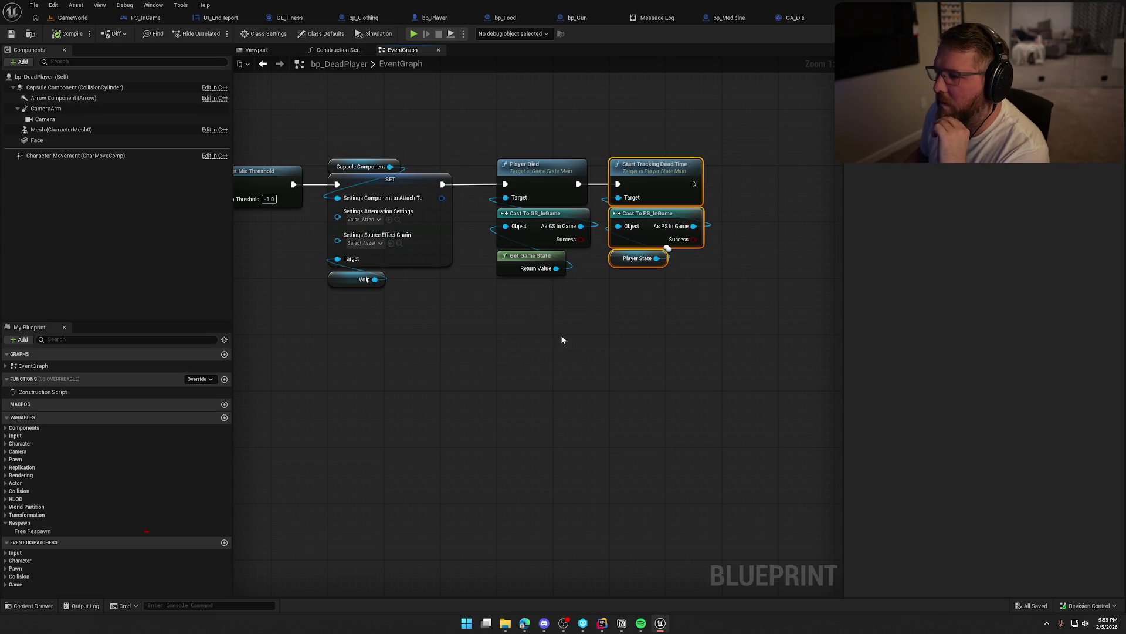
{"action": "left_click_drag", "start_coordinate": [656, 256], "coordinate": [600, 298]}
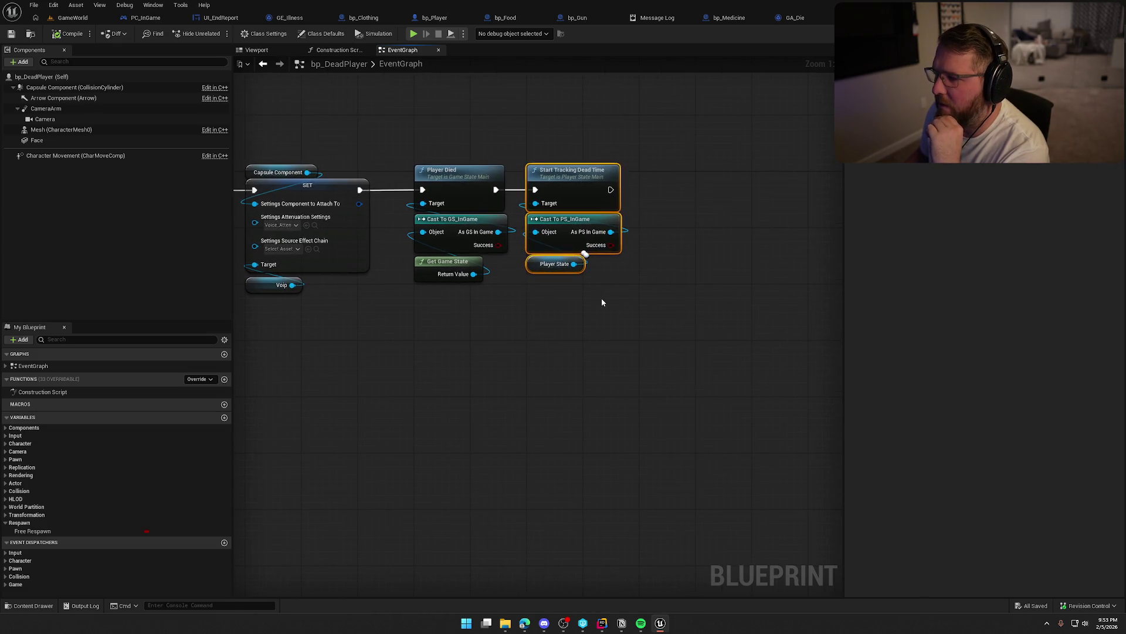
{"action": "left_click", "coordinate": [601, 298]}
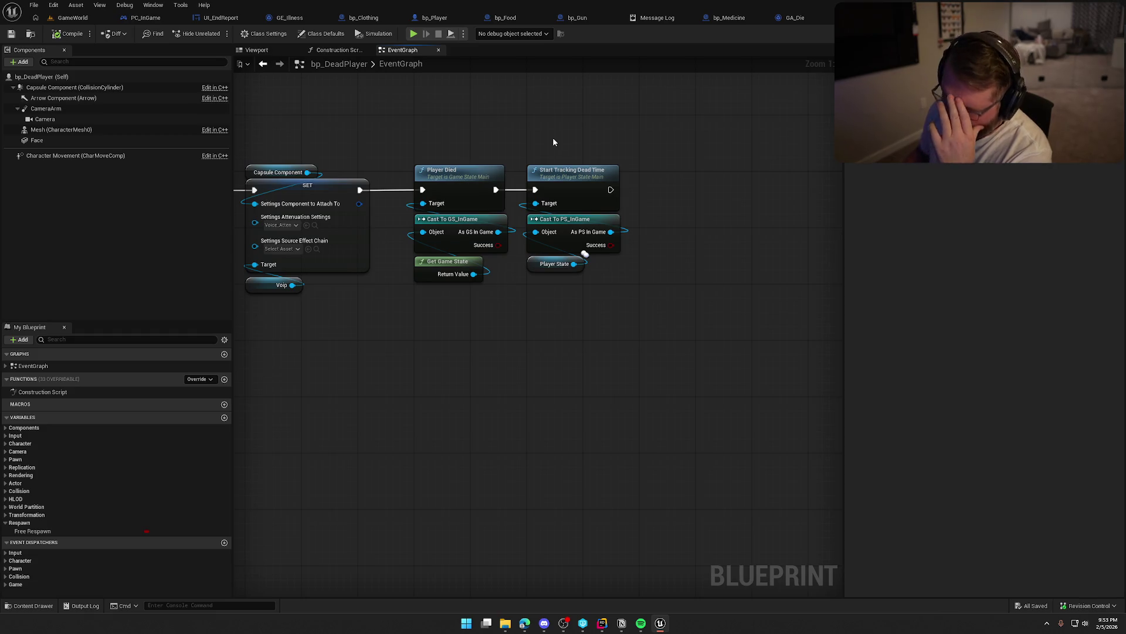
{"action": "double_click", "coordinate": [567, 179]}
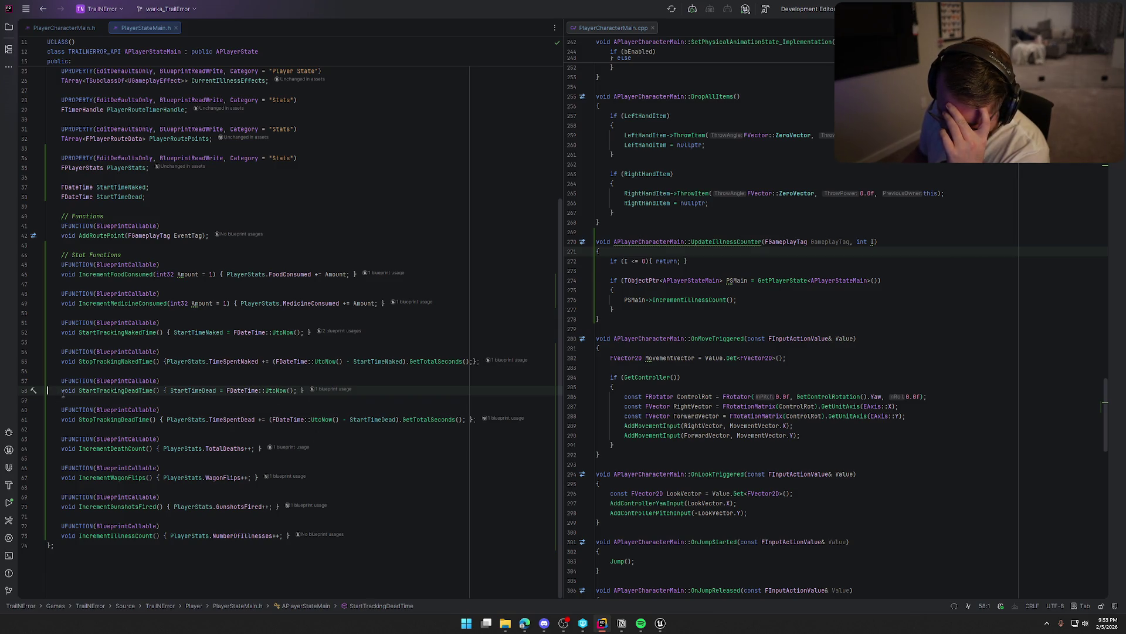
Initialize StartTimeDead to FDateTime::UtcNow() in PlayerStateMain.h, matching StartTimeNaked
{"action": "left_click", "coordinate": [202, 390]}
{"action": "mouse_move", "coordinate": [199, 390]}
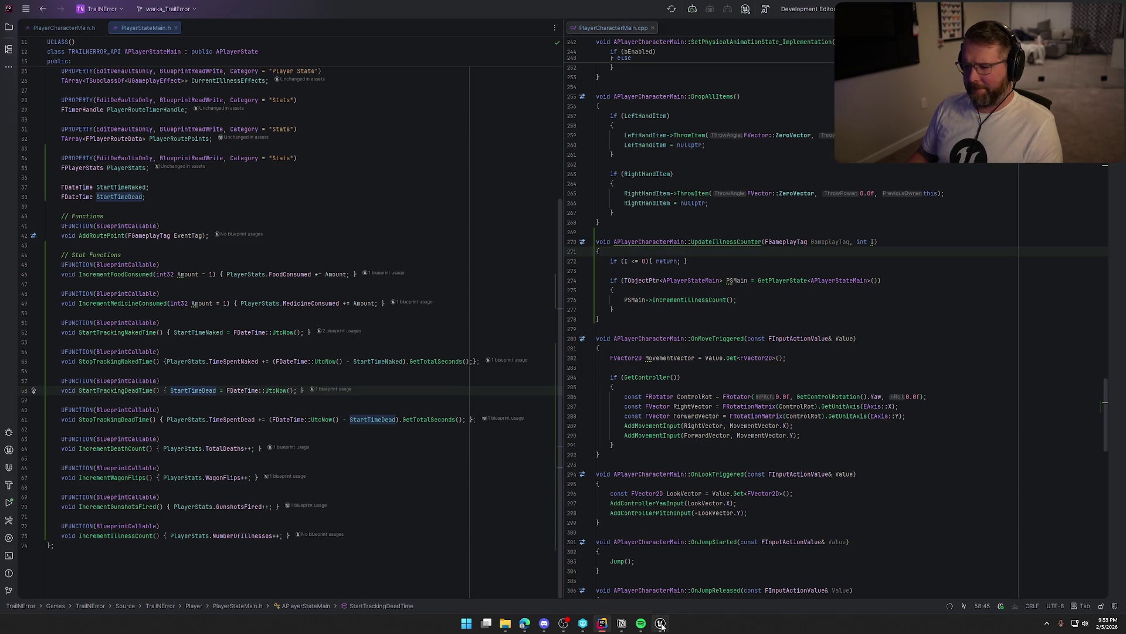
{"action": "mouse_move", "coordinate": [661, 625]}
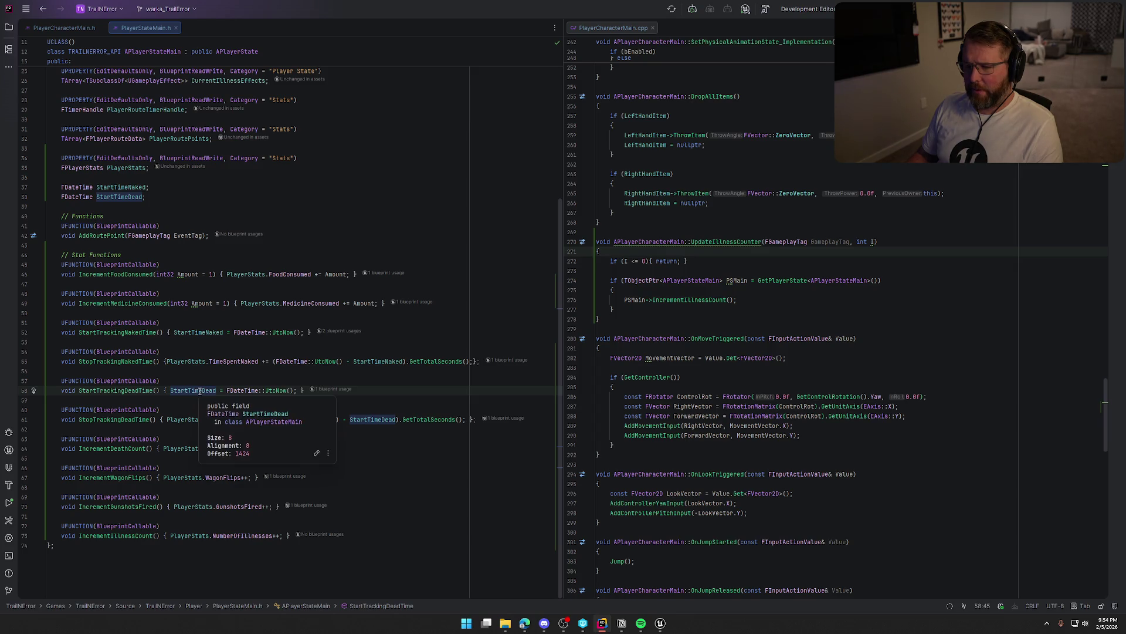
{"action": "left_click", "coordinate": [146, 187]}
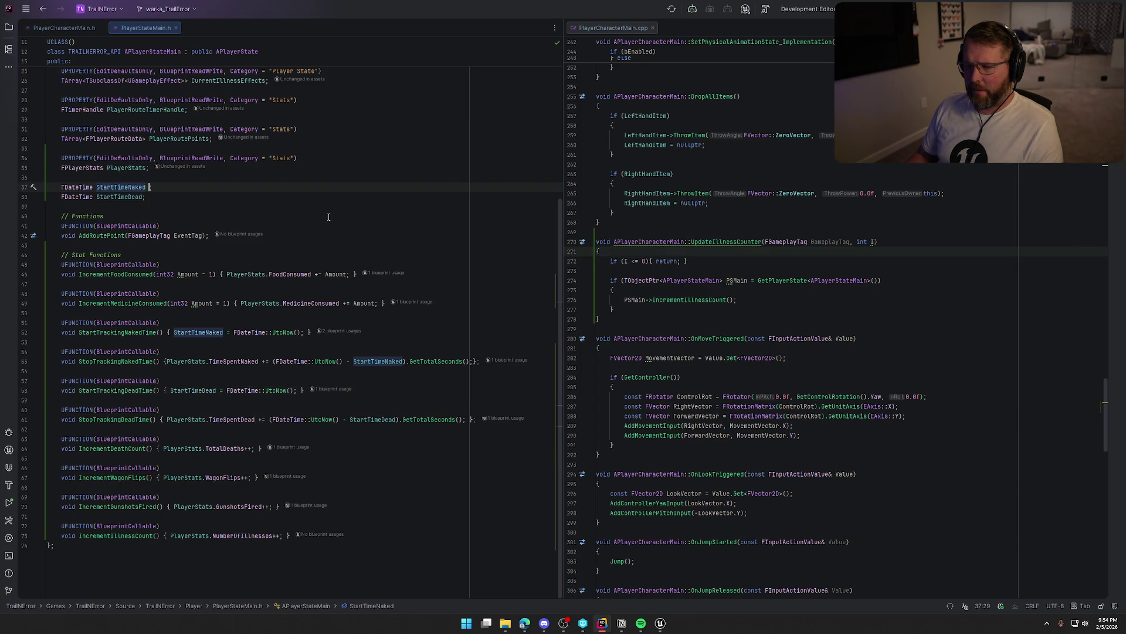
{"action": "key", "text": "Right"}
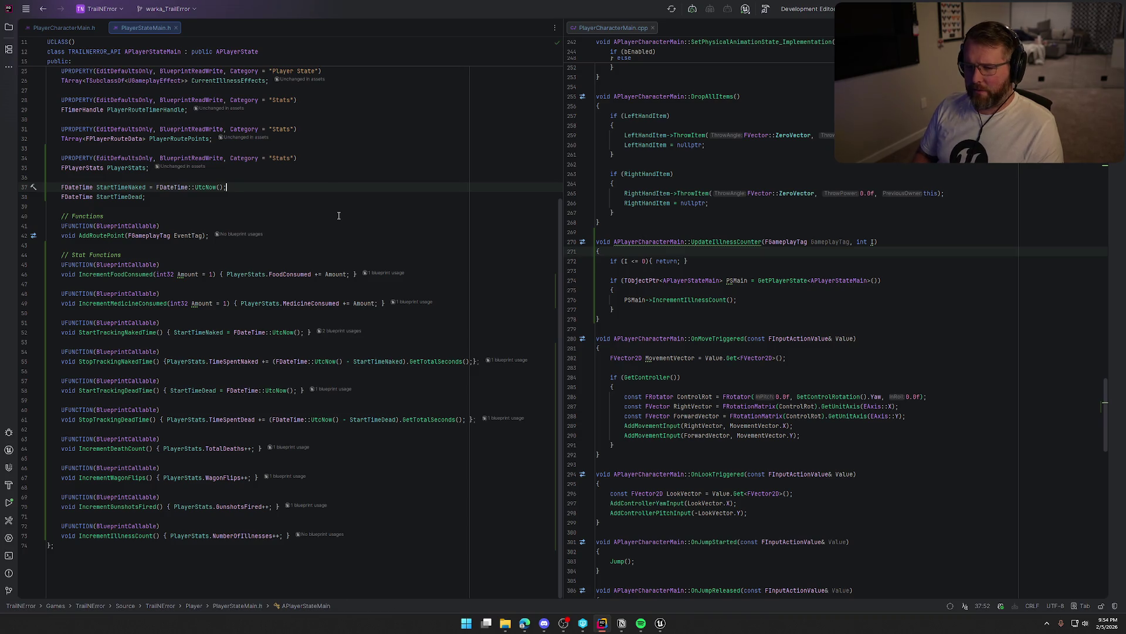
{"action": "key", "text": "Down"}
{"action": "key", "text": "BackSpace"}
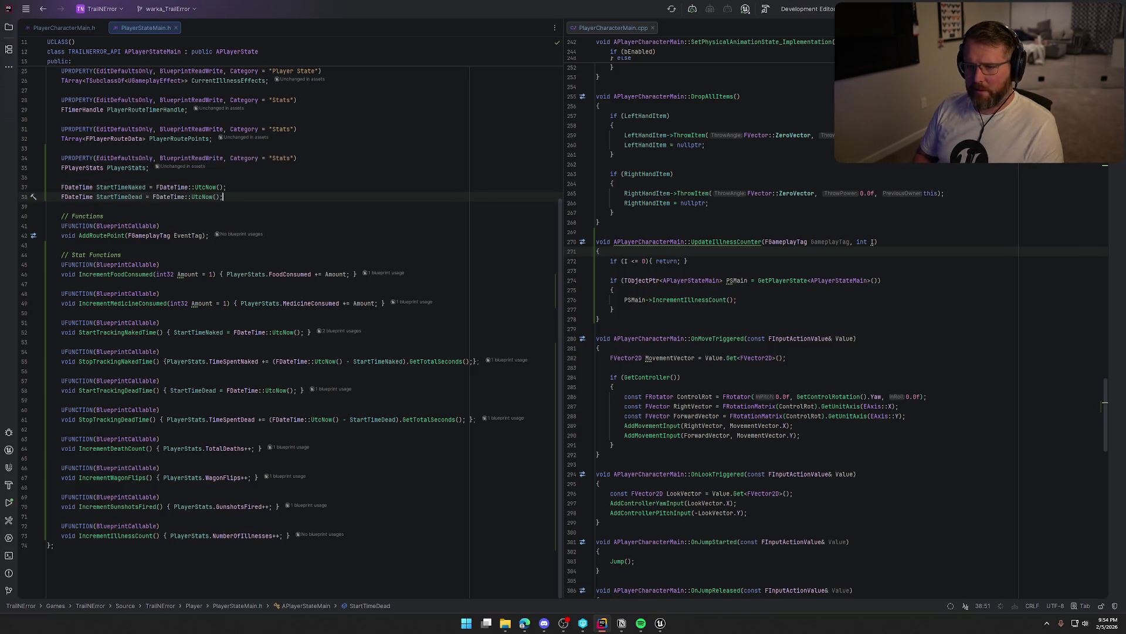
{"action": "left_click", "coordinate": [662, 624]}
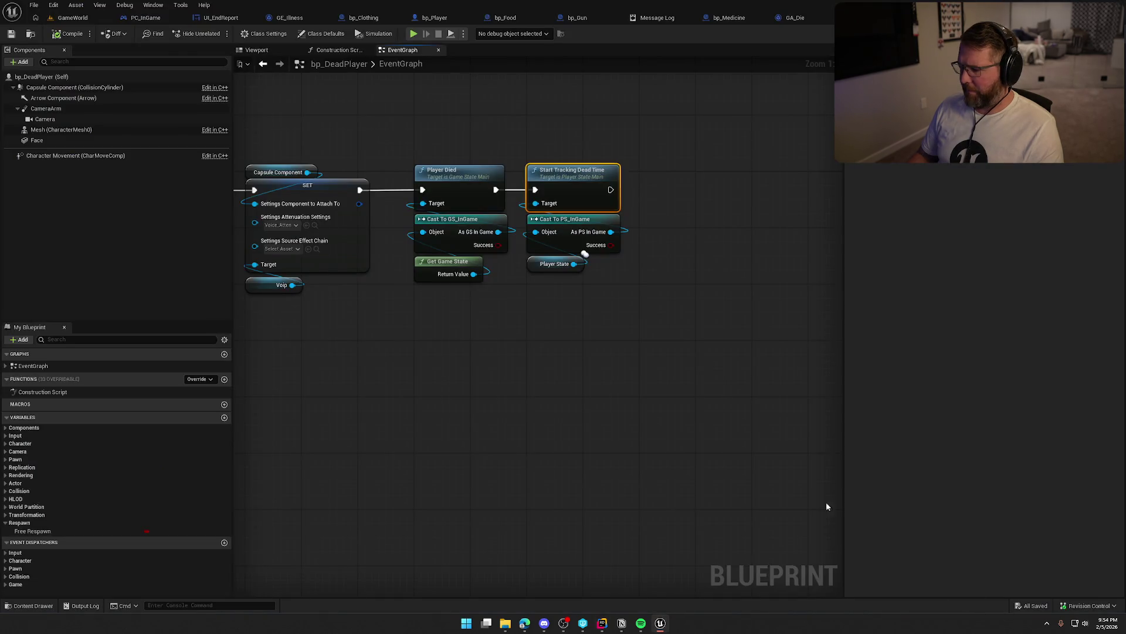
Hot-reload the edited C++ with Live Coding (Ctrl+Alt+F11), then close its log after the patch succeeds
{"action": "key", "text": "ctrl+alt+F11"}
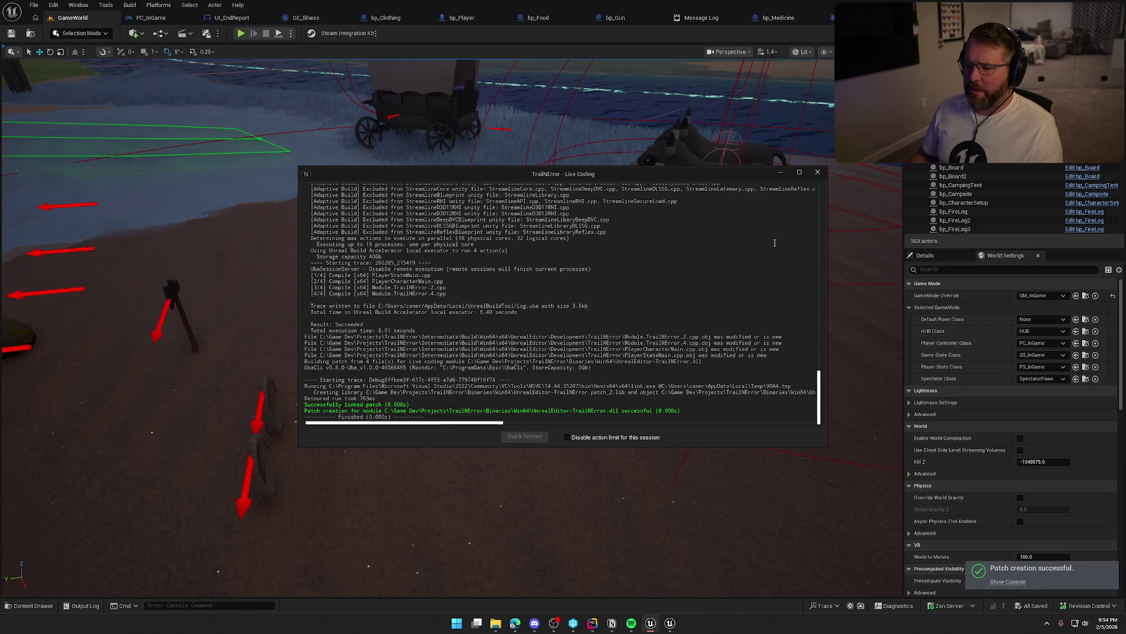
{"action": "left_click", "coordinate": [818, 172]}
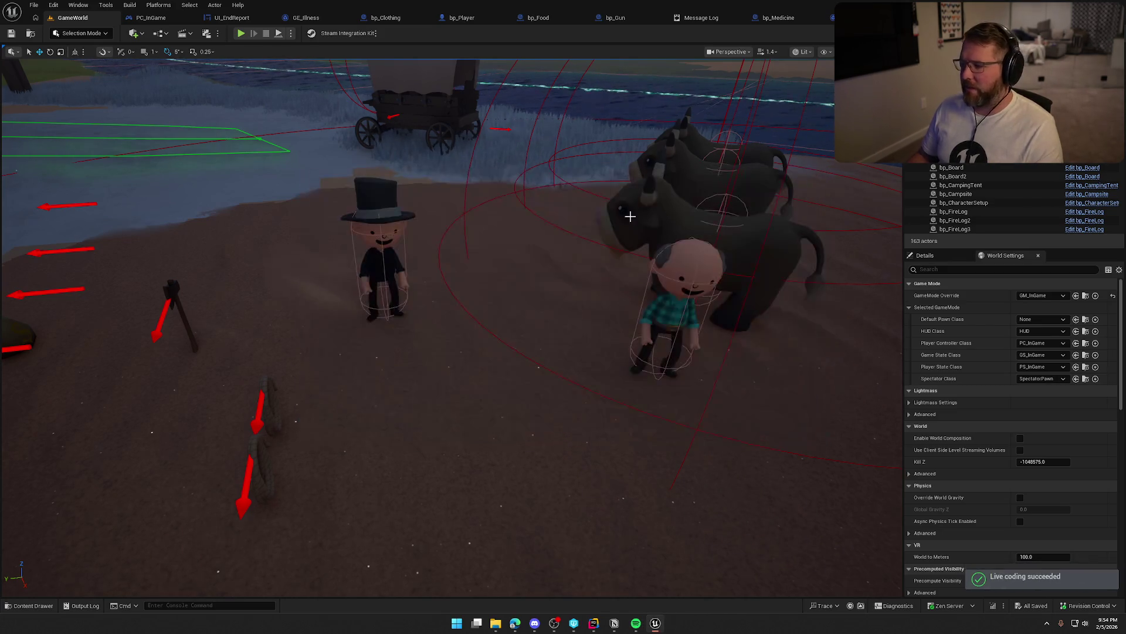
Start a play-in-editor session and kill the player with the KillPlayer console command
{"action": "left_click", "coordinate": [241, 33]}
{"action": "key", "text": "super"}
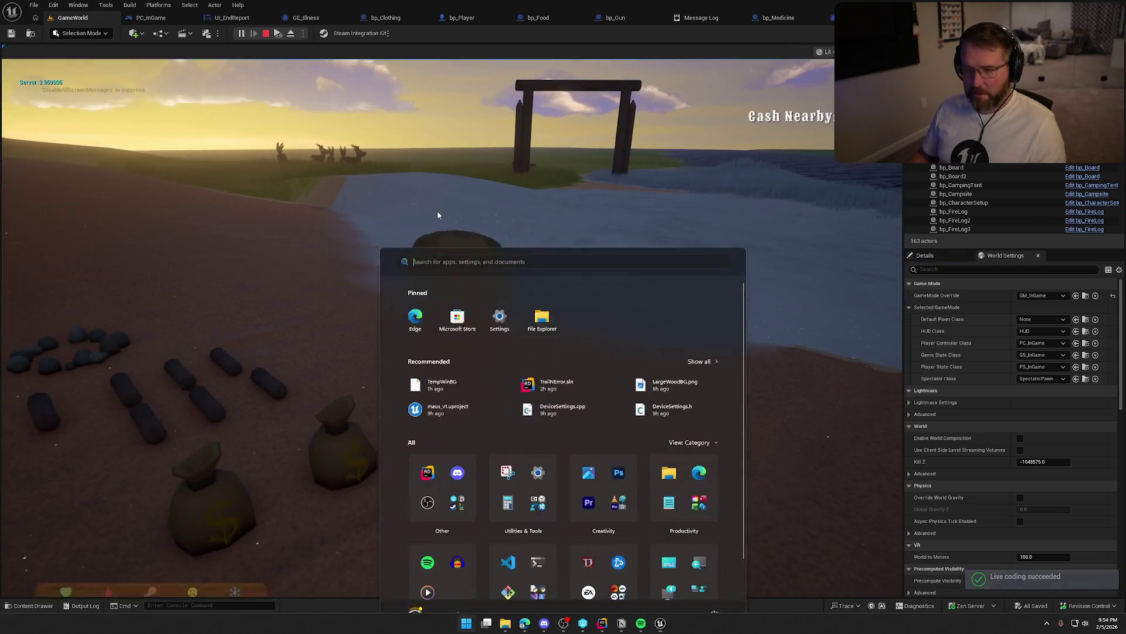
{"action": "key", "text": "super"}
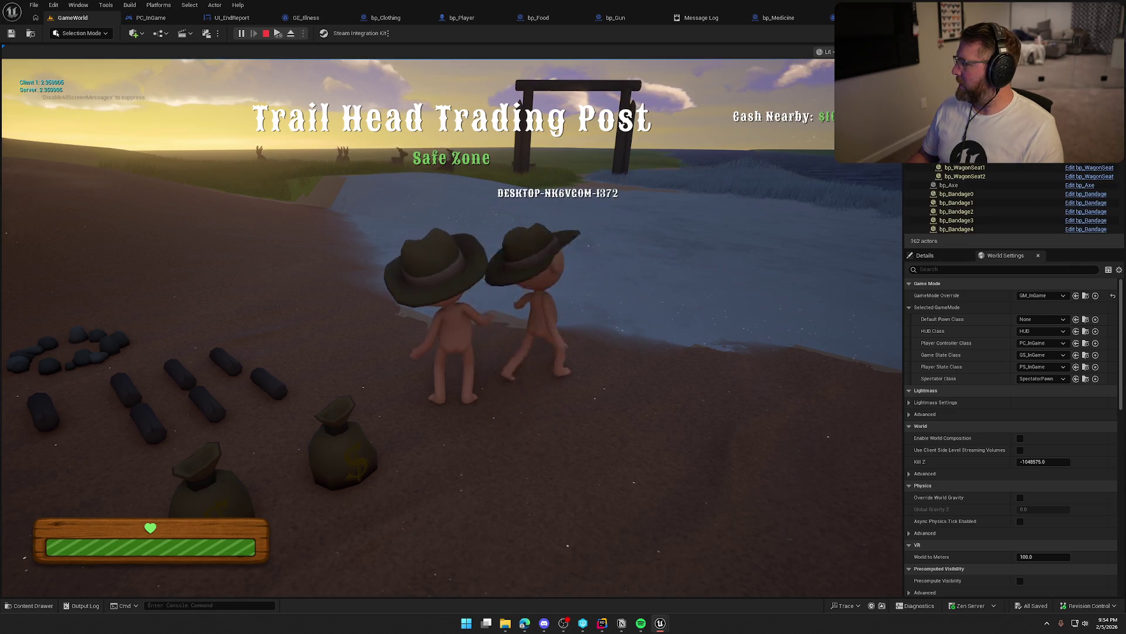
{"action": "key", "text": "super"}
{"action": "key", "text": "super"}
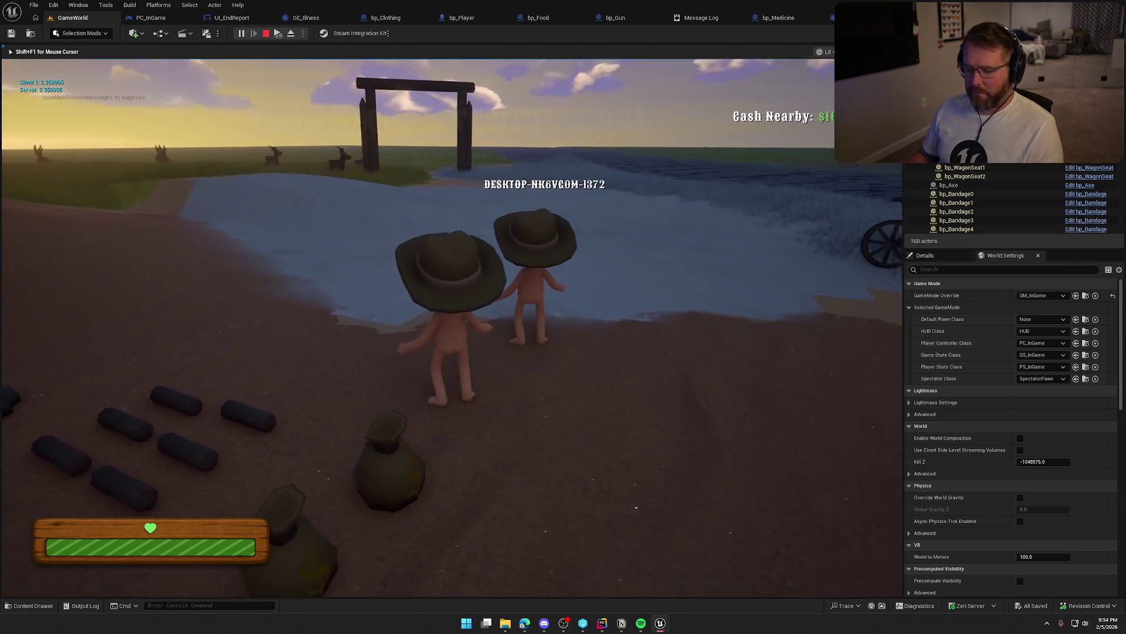
{"action": "key", "text": "grave"}
{"action": "key", "text": "Up"}
{"action": "key", "text": "Return"}
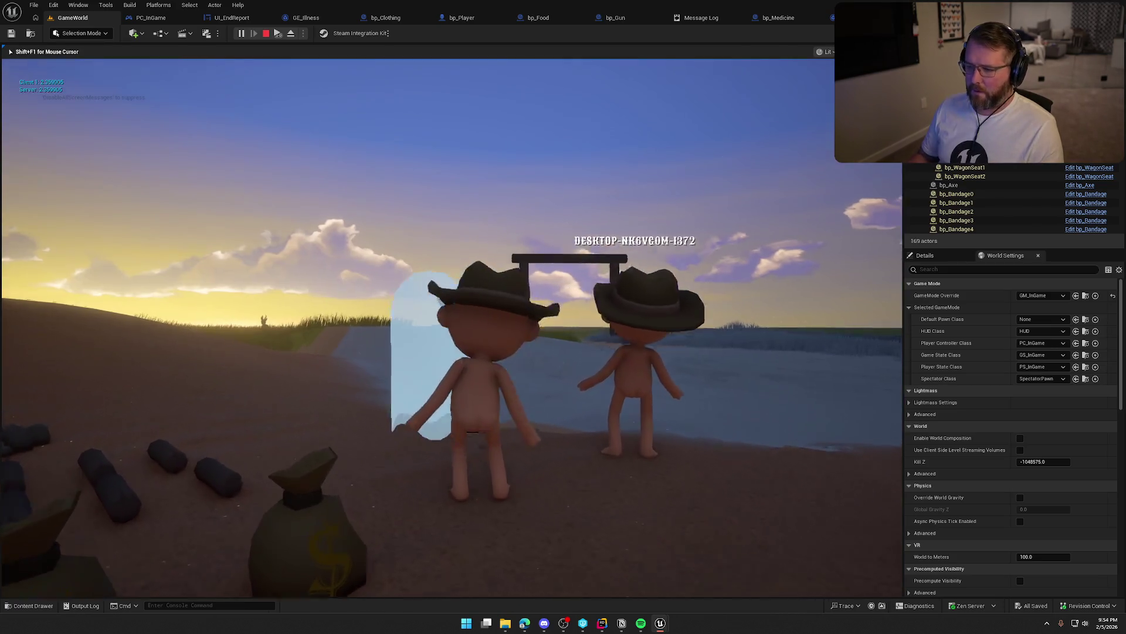
Run the ghost through the Trading Post gate to the report showing Time Spent Dead 00:08.32, then stop
{"action": "key", "text": "super"}
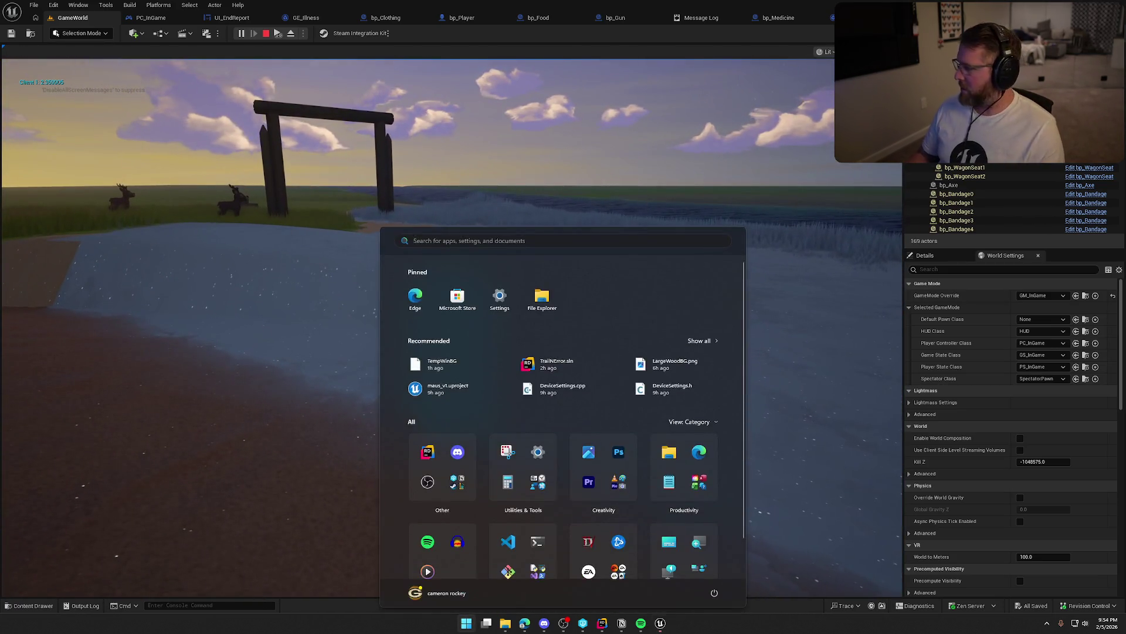
{"action": "key", "text": "super"}
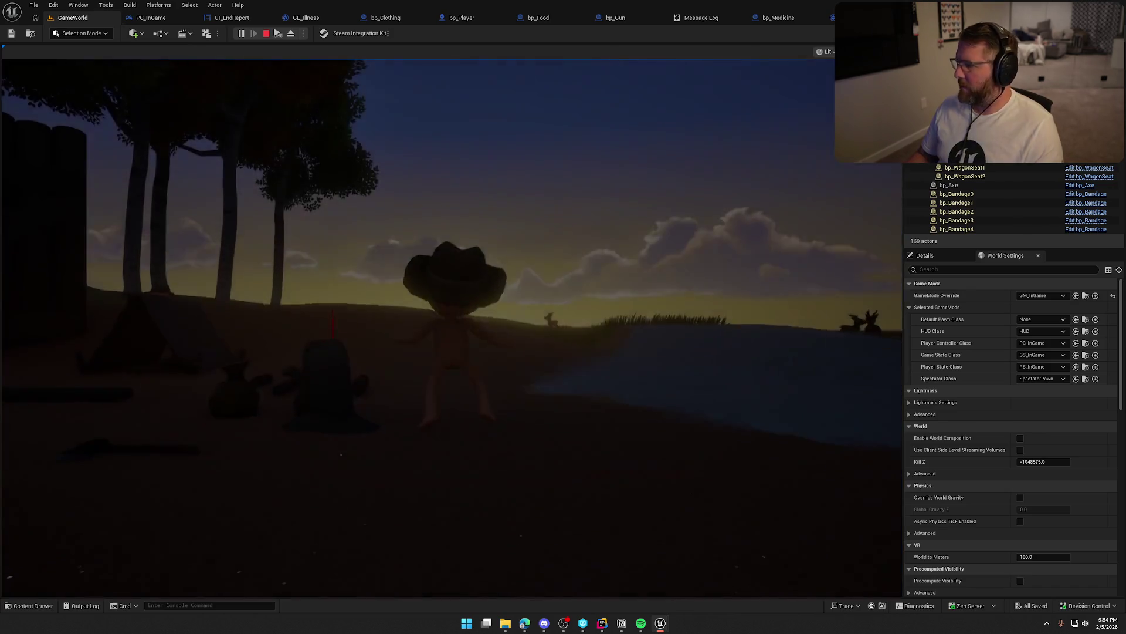
{"action": "key", "text": "super"}
{"action": "left_click", "coordinate": [674, 136]}
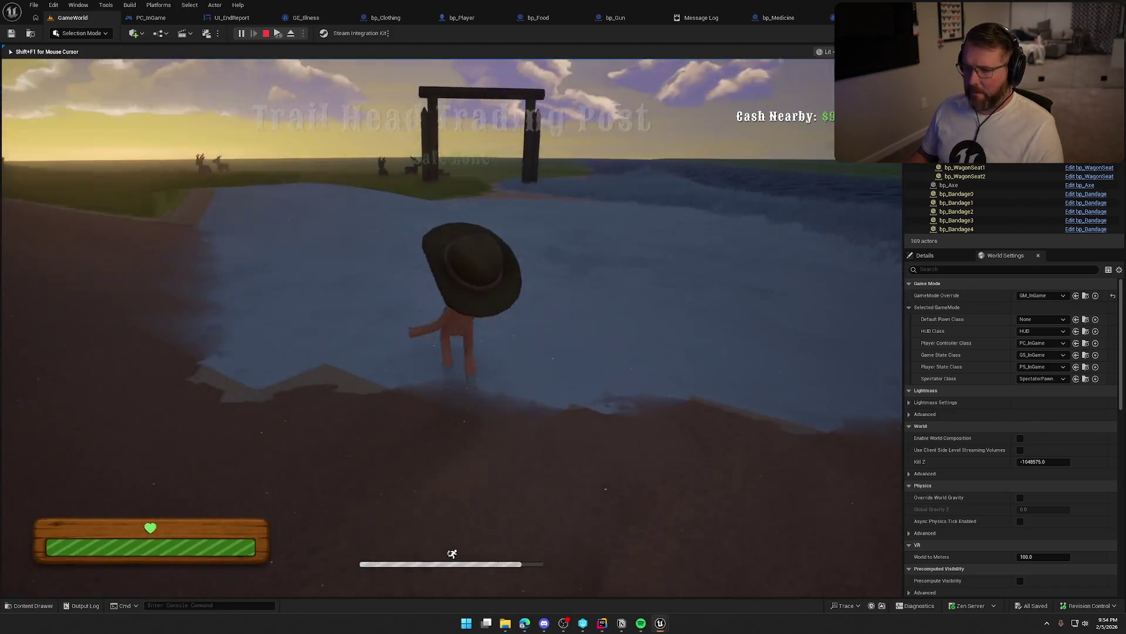
{"action": "key", "text": "shift+w"}
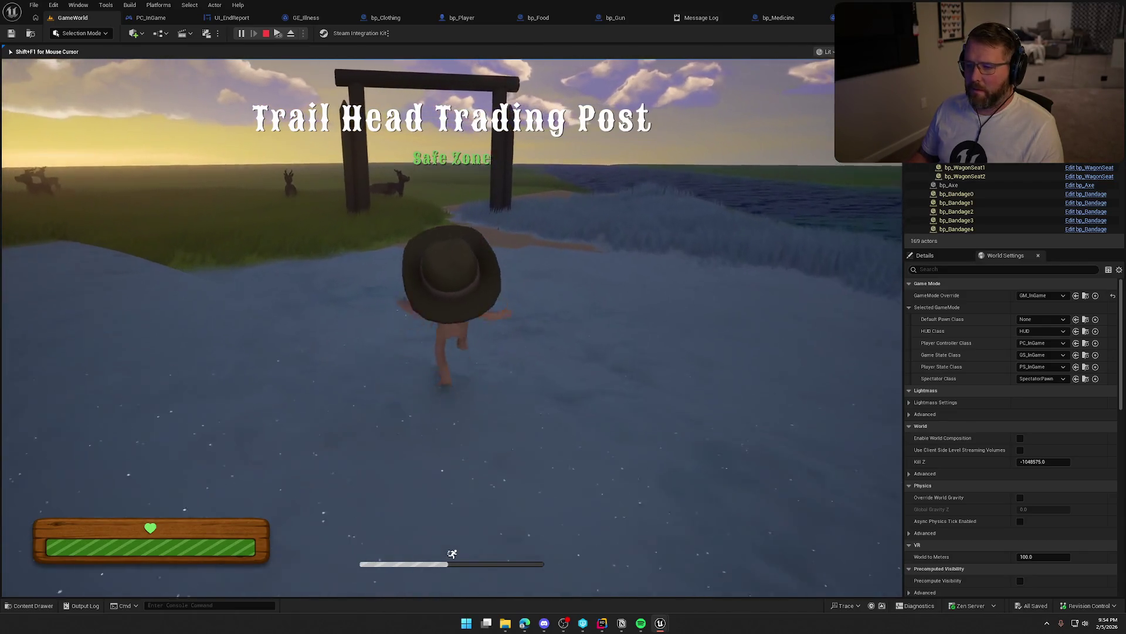
{"action": "key", "text": "shift+w"}
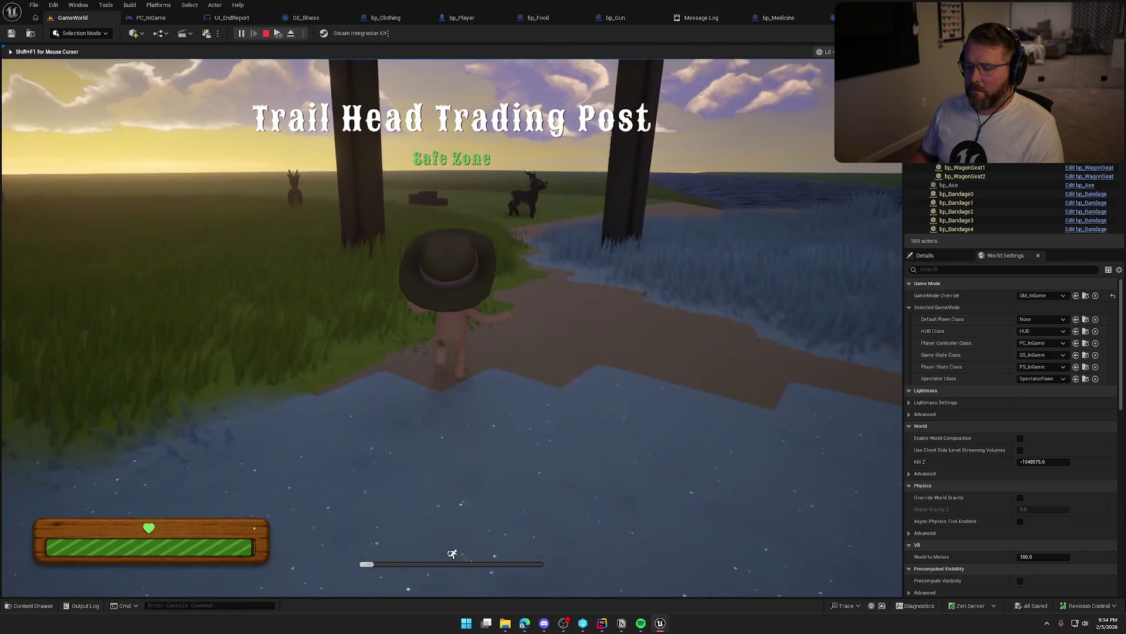
{"action": "key", "text": "w"}
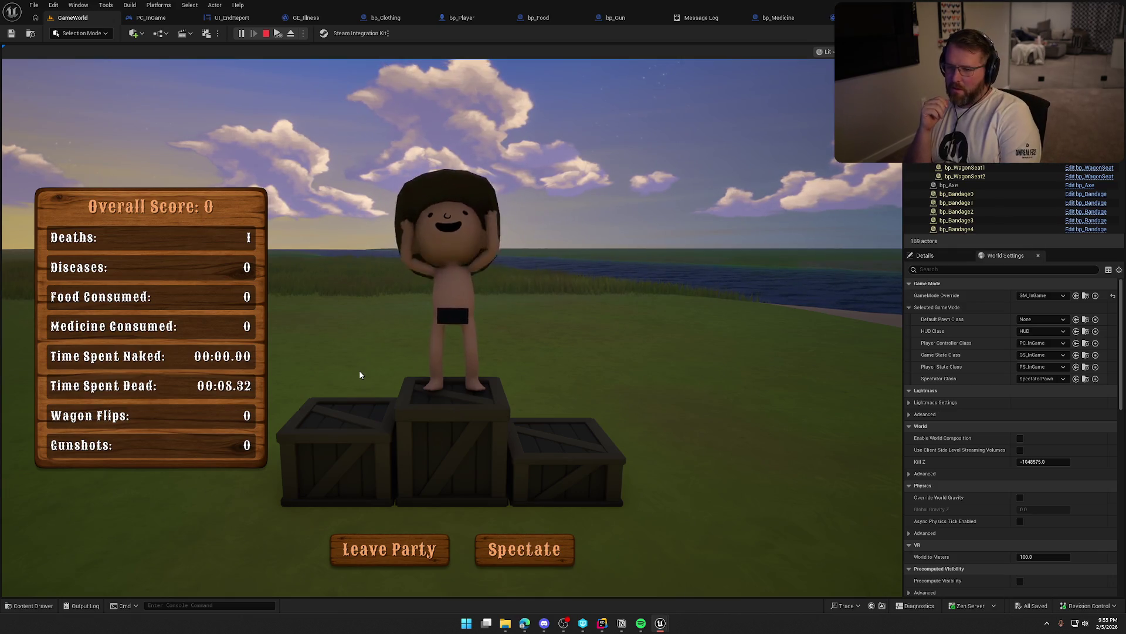
{"action": "key", "text": "Escape"}
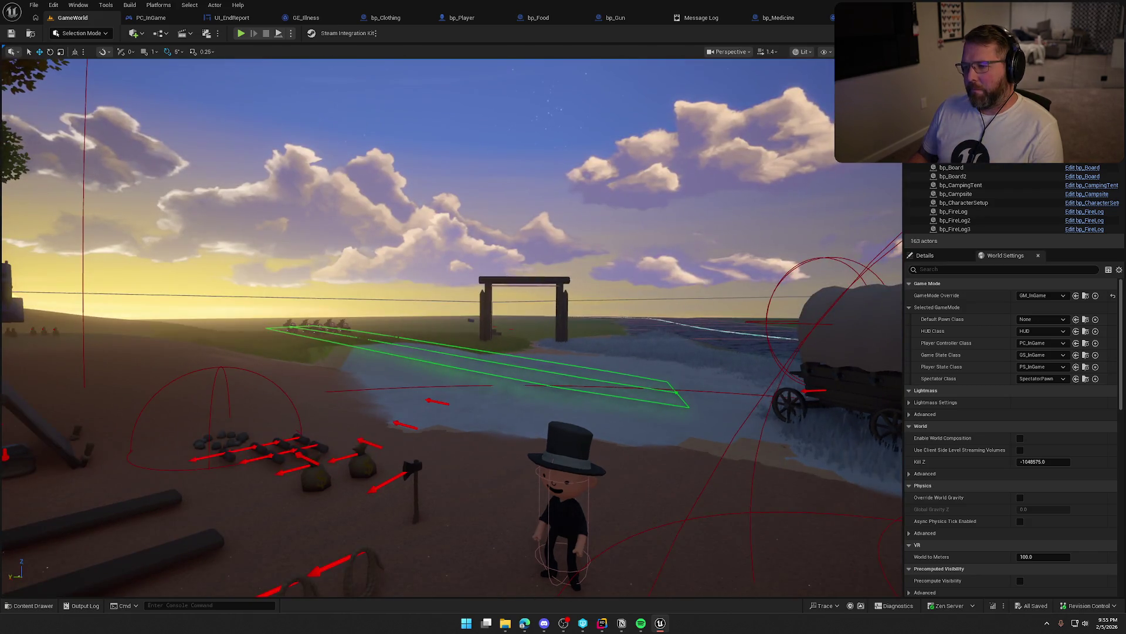
Select the wooden finish gate and open its bp_WinActor blueprint event graph for editing
{"action": "left_click", "coordinate": [580, 261]}
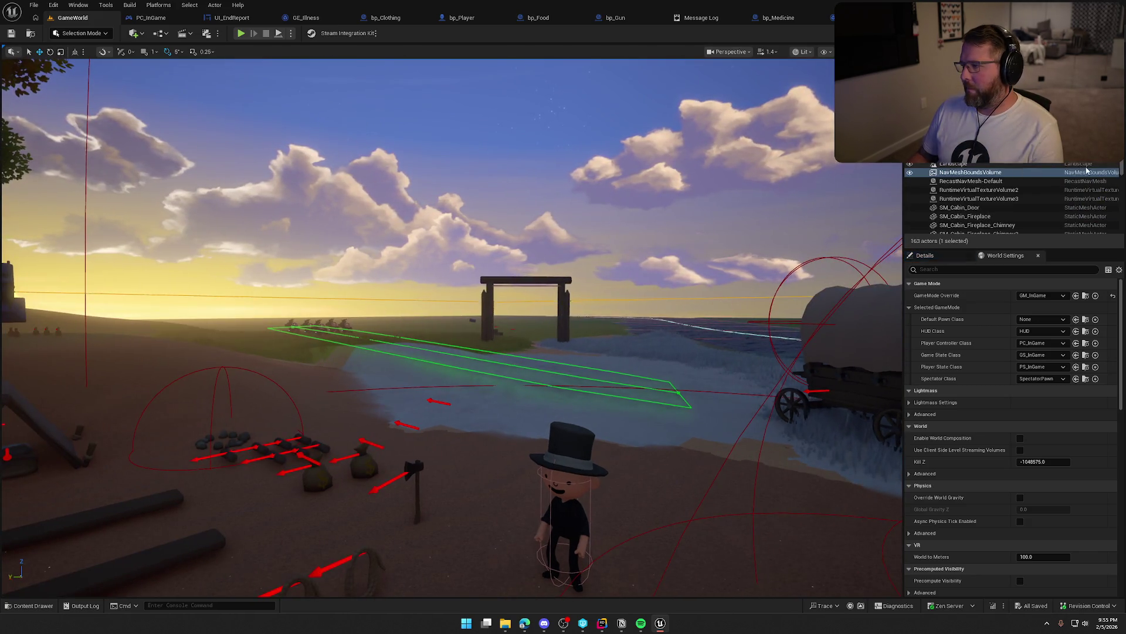
{"action": "left_click", "coordinate": [546, 280]}
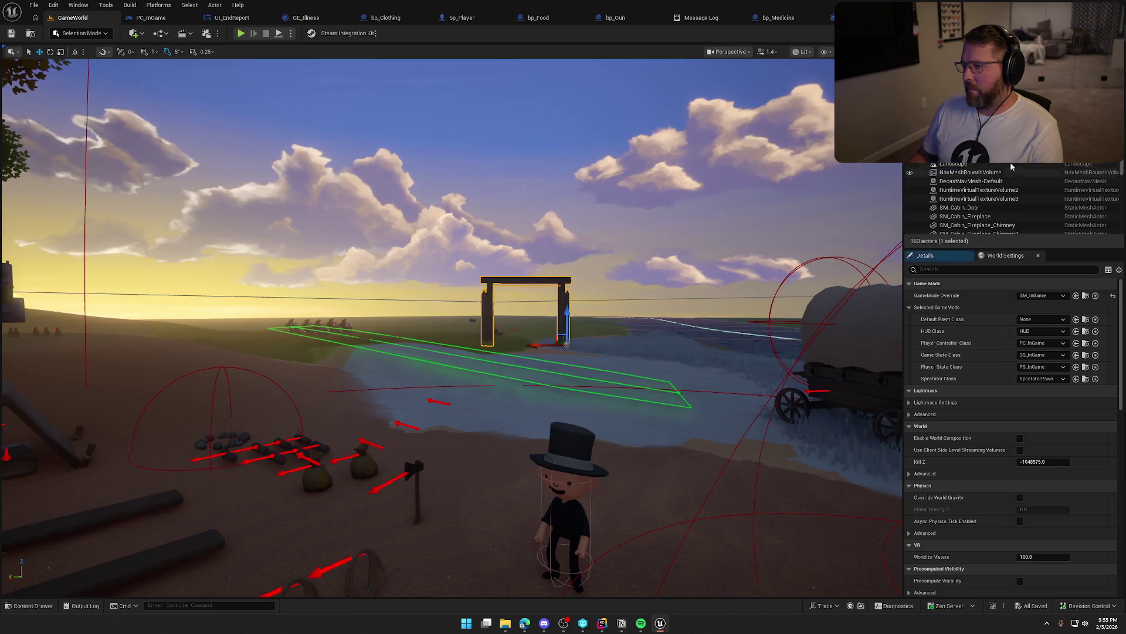
{"action": "key", "text": "ctrl+e"}
{"action": "mouse_move", "coordinate": [531, 178]}
{"action": "left_mouse_down"}
{"action": "mouse_move", "coordinate": [635, 148]}
{"action": "mouse_move", "coordinate": [457, 147]}
{"action": "left_mouse_up"}
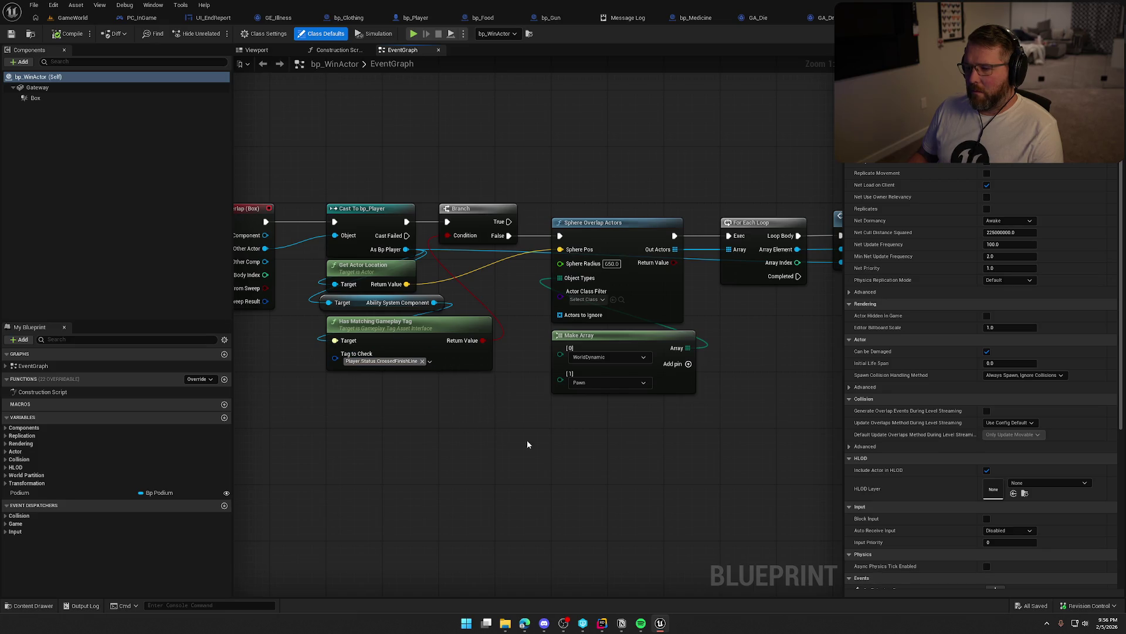
Inspect bp_WinActor's Cast To bp_Player, overlap loop and Crossed Finish Line nodes
{"action": "left_click_drag", "start_coordinate": [527, 444], "coordinate": [440, 451]}
{"action": "mouse_move", "coordinate": [542, 444]}
{"action": "left_mouse_down"}
{"action": "mouse_move", "coordinate": [629, 445]}
{"action": "mouse_move", "coordinate": [587, 434]}
{"action": "left_mouse_up"}
{"action": "scroll", "coordinate": [627, 443], "scroll_direction": "down", "scroll_amount": 1}
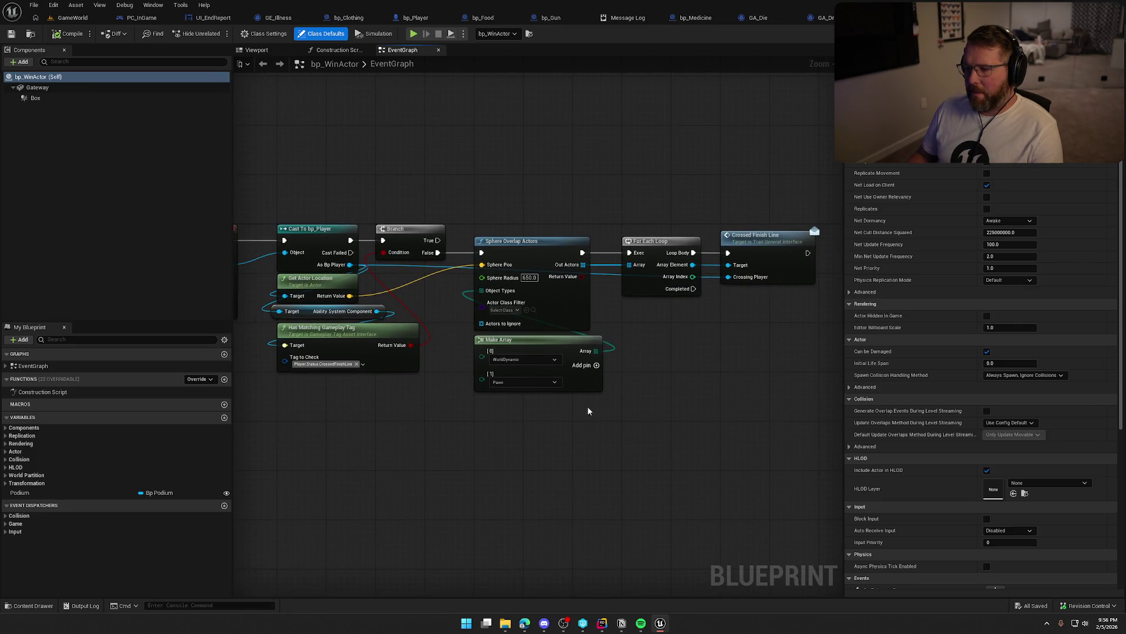
{"action": "left_click_drag", "start_coordinate": [689, 368], "coordinate": [498, 368]}
{"action": "scroll", "coordinate": [497, 326], "scroll_direction": "up", "scroll_amount": 1}
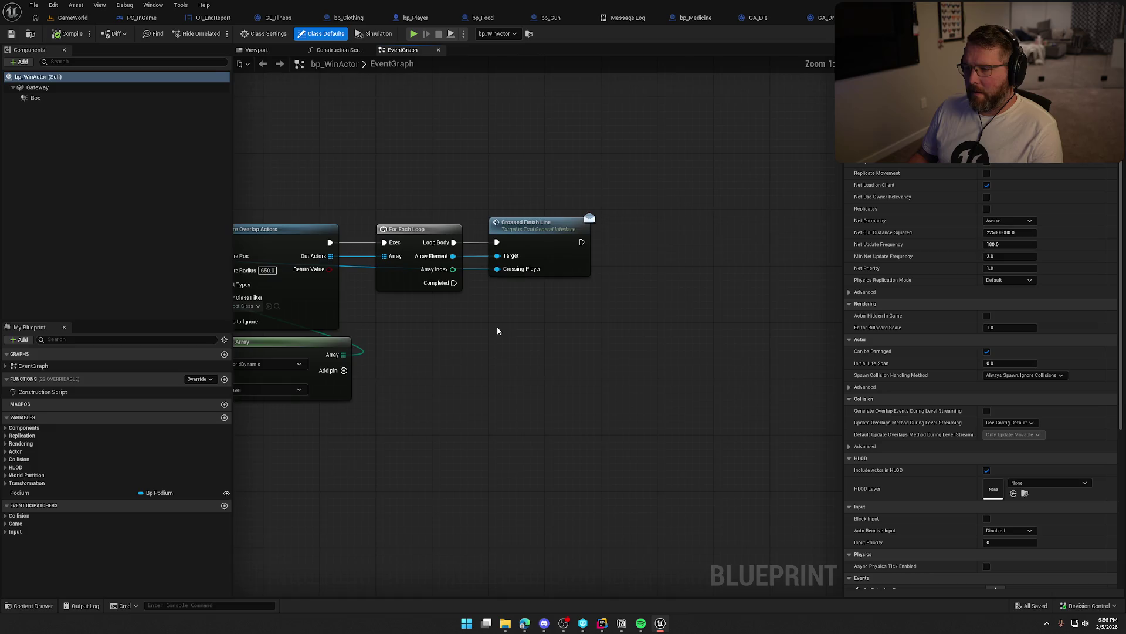
Try a 'cast to' search from the Array Element pin, cancel it, and switch to bp_Player
{"action": "left_click_drag", "start_coordinate": [453, 257], "coordinate": [646, 264]}
{"action": "type", "text": "cast to"}
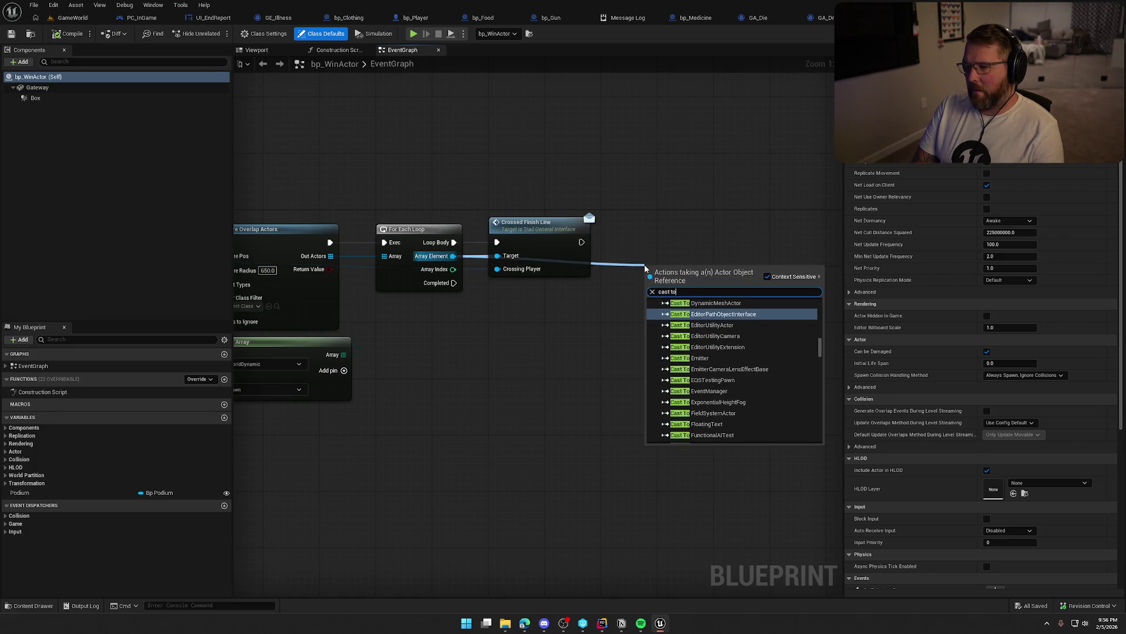
{"action": "key", "text": "Escape"}
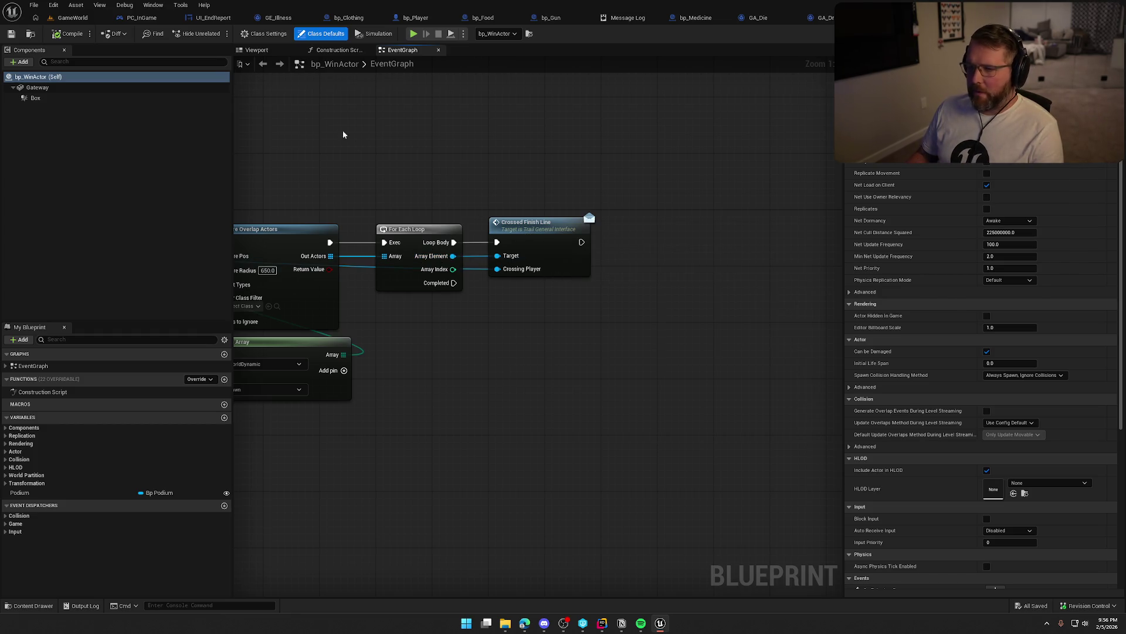
{"action": "left_click", "coordinate": [422, 18]}
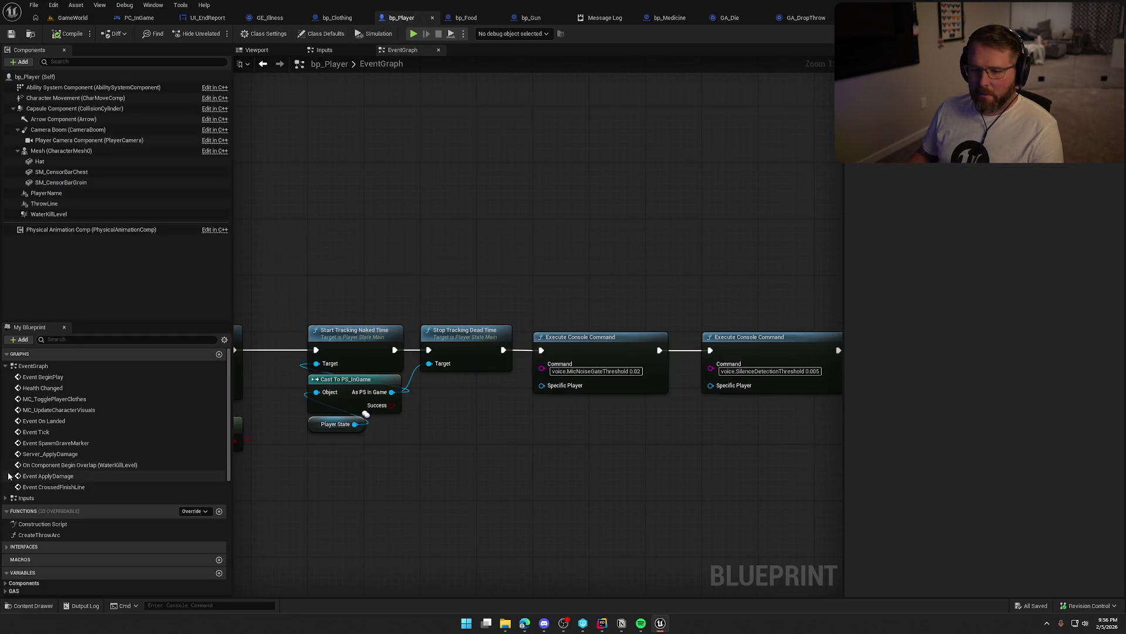
Jump to Event CrossedFinishLine and frame its tag, Victory Trigger and delayed Cheering logic
{"action": "double_click", "coordinate": [77, 465]}
{"action": "double_click", "coordinate": [53, 487]}
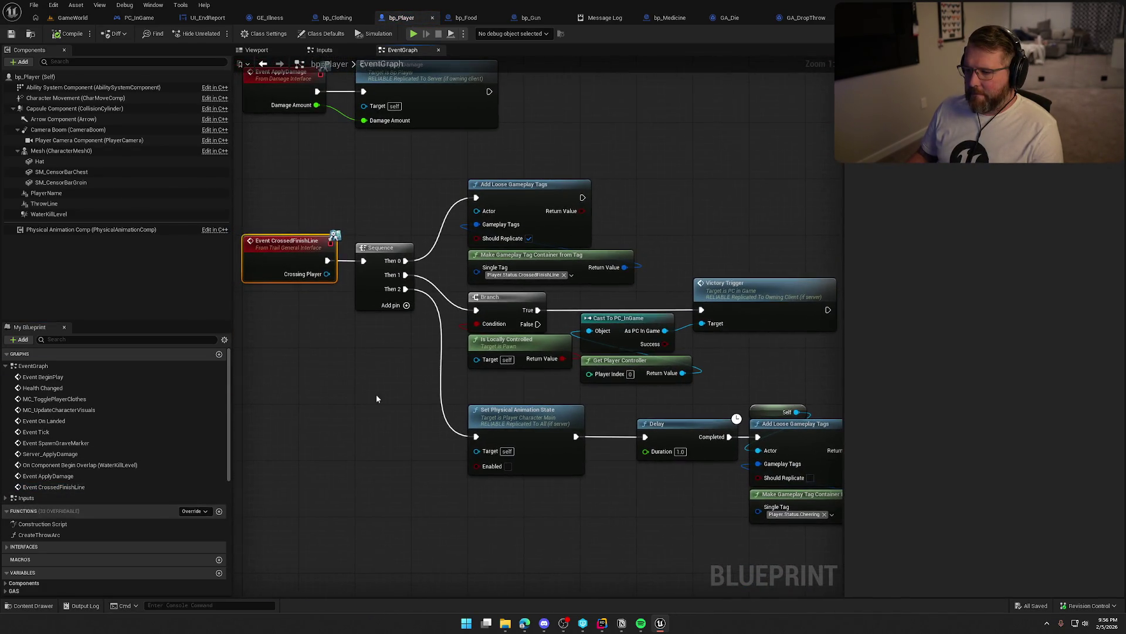
{"action": "left_click", "coordinate": [417, 358]}
{"action": "left_click_drag", "start_coordinate": [411, 386], "coordinate": [375, 390]}
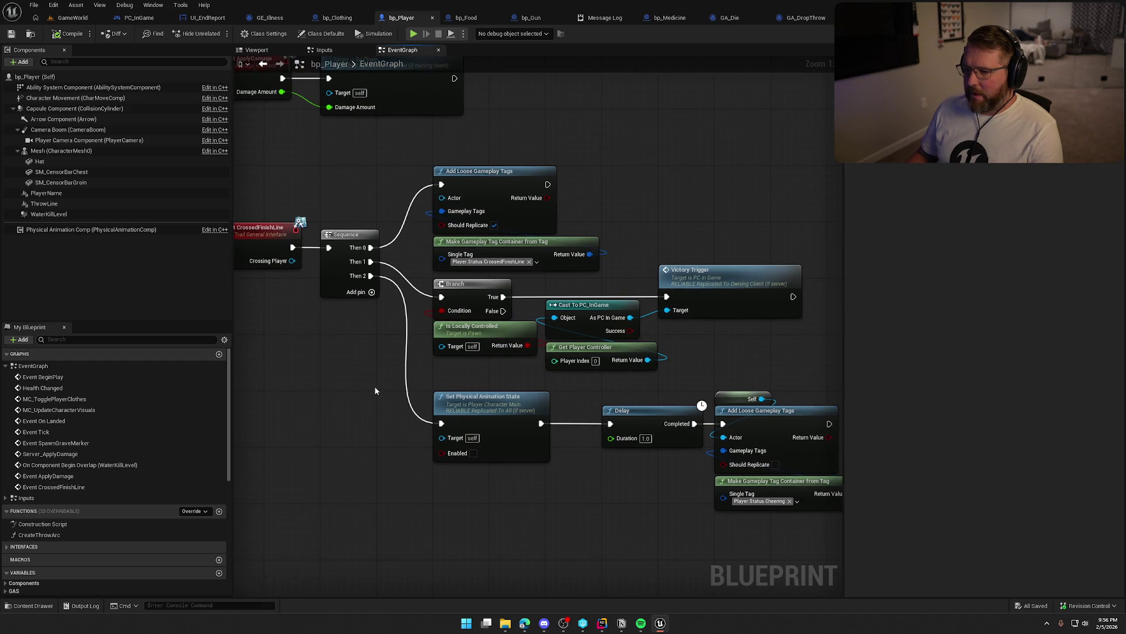